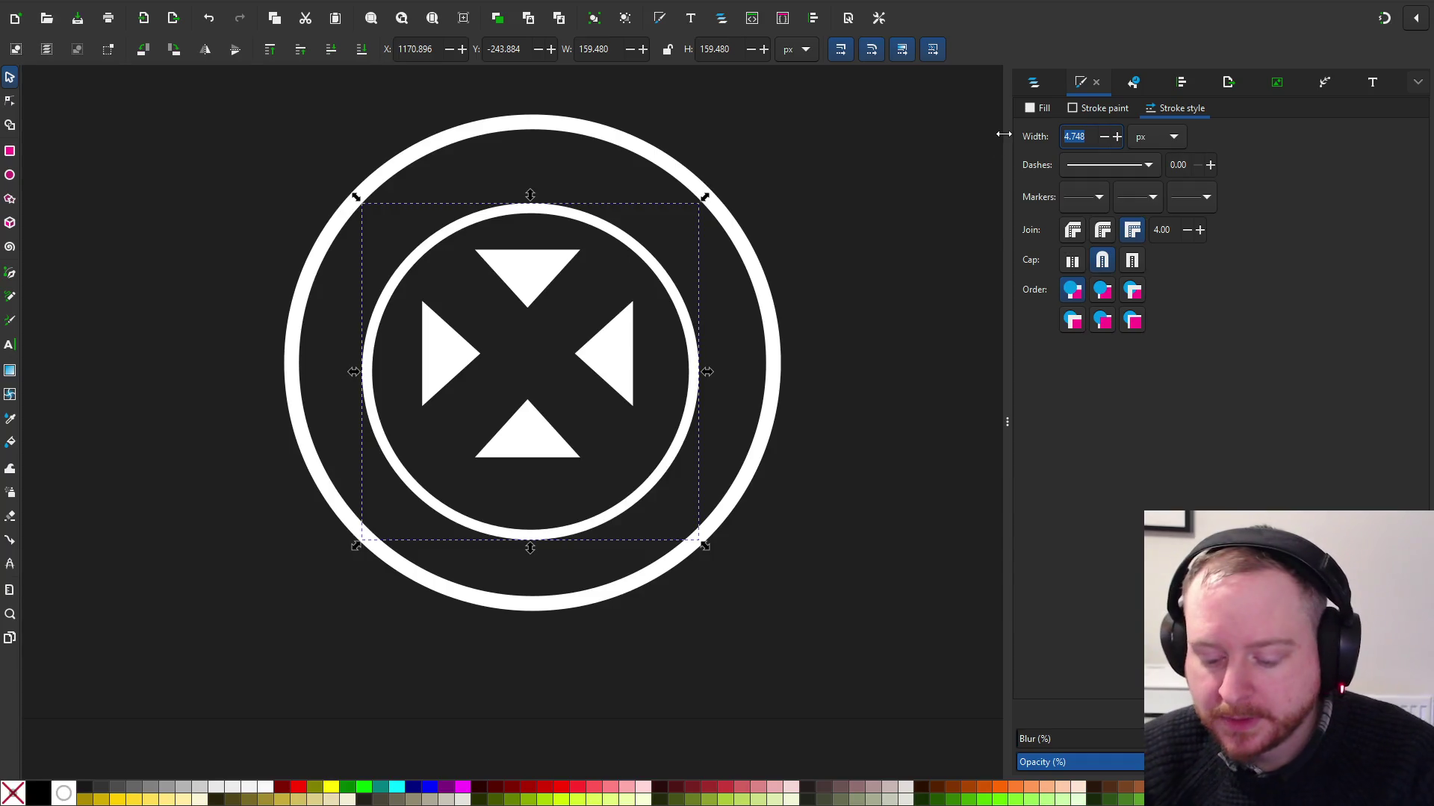
Give the Pull Strength inner ring a 10 px stroke and centre it horizontally and vertically
{"action": "type", "text": "10"}
{"action": "key", "text": "Return"}
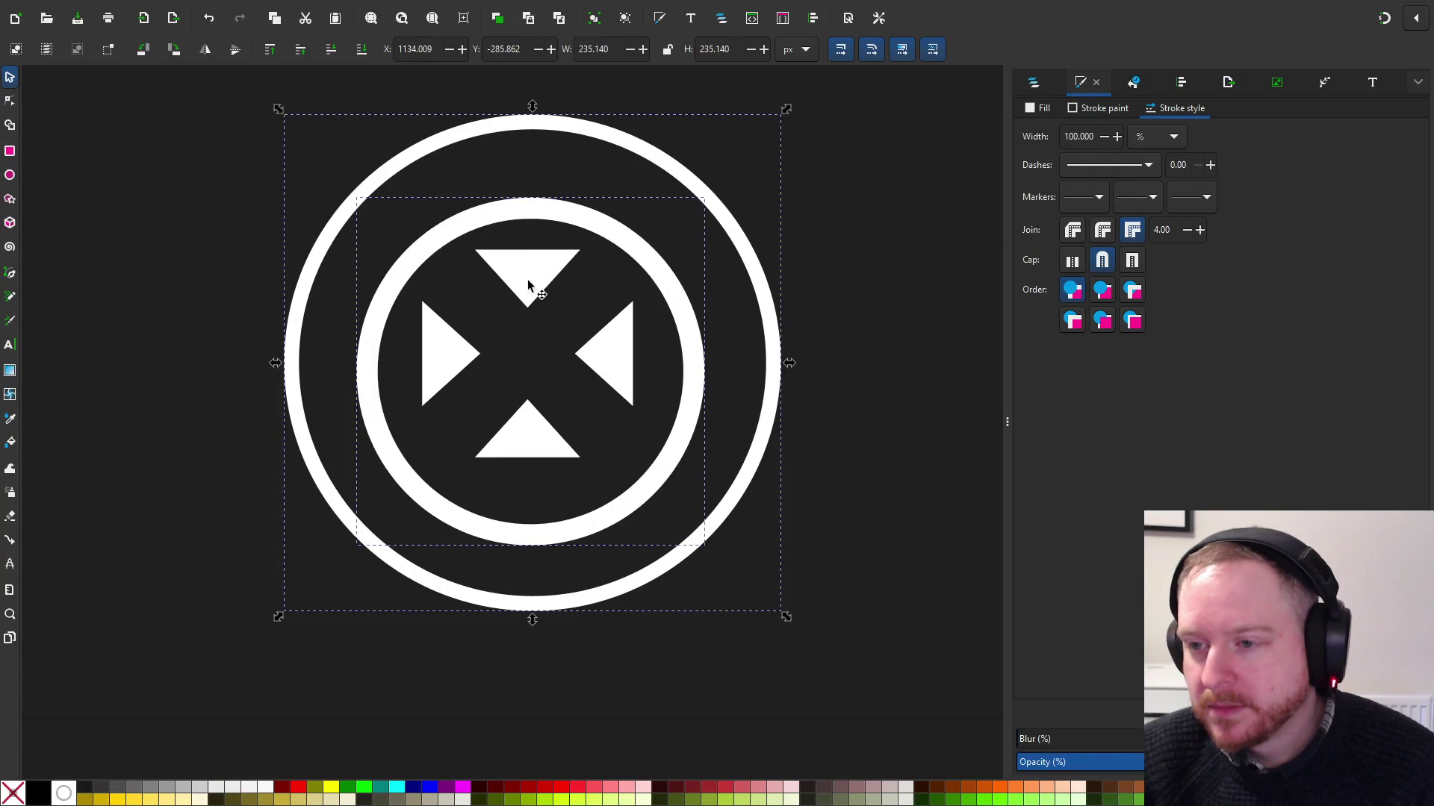
{"action": "left_click", "coordinate": [1163, 85]}
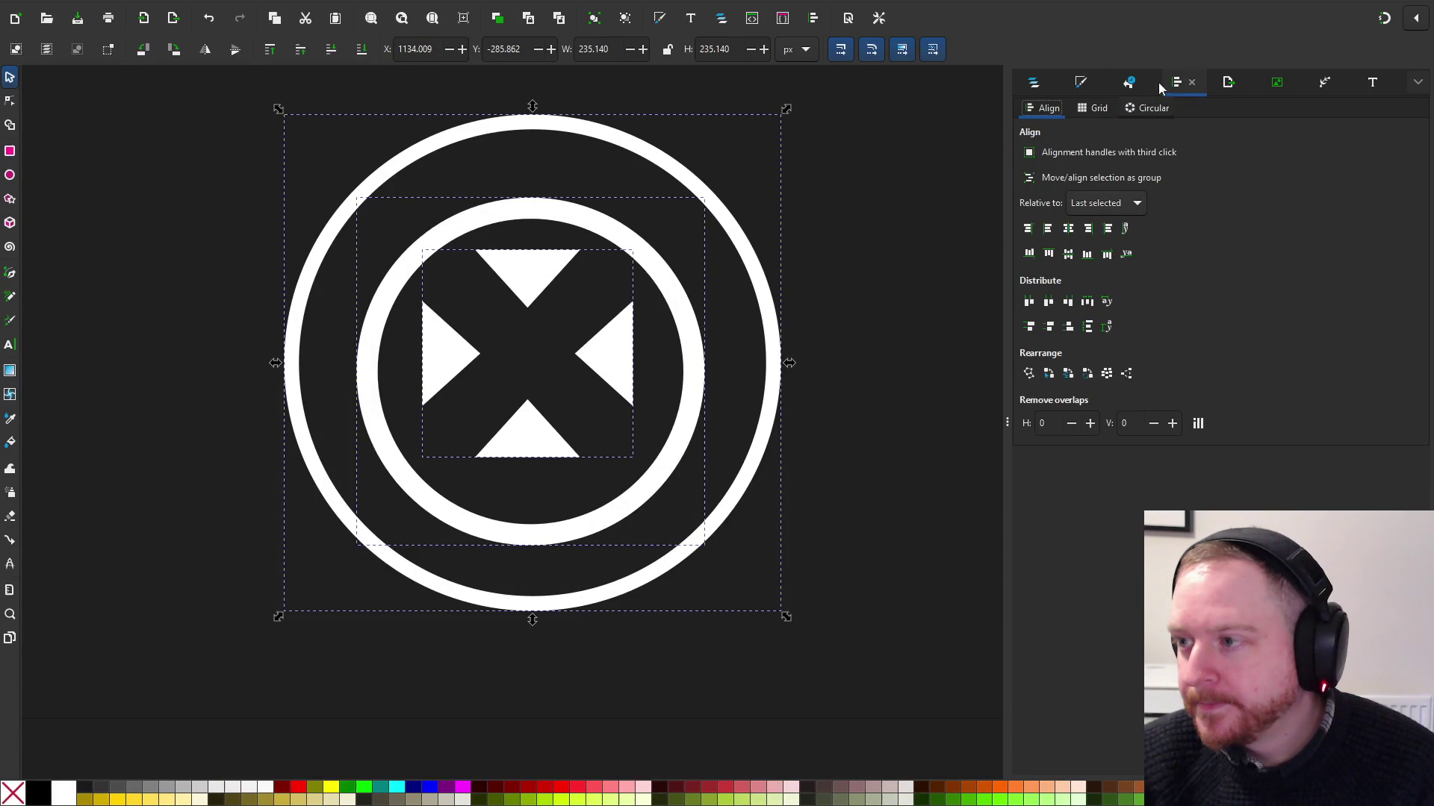
{"action": "left_click", "coordinate": [1071, 232]}
{"action": "left_click", "coordinate": [1068, 255]}
{"action": "scroll", "coordinate": [896, 313], "scroll_direction": "down", "scroll_amount": 3}
{"action": "scroll", "coordinate": [710, 332], "scroll_direction": "right", "scroll_amount": 5}
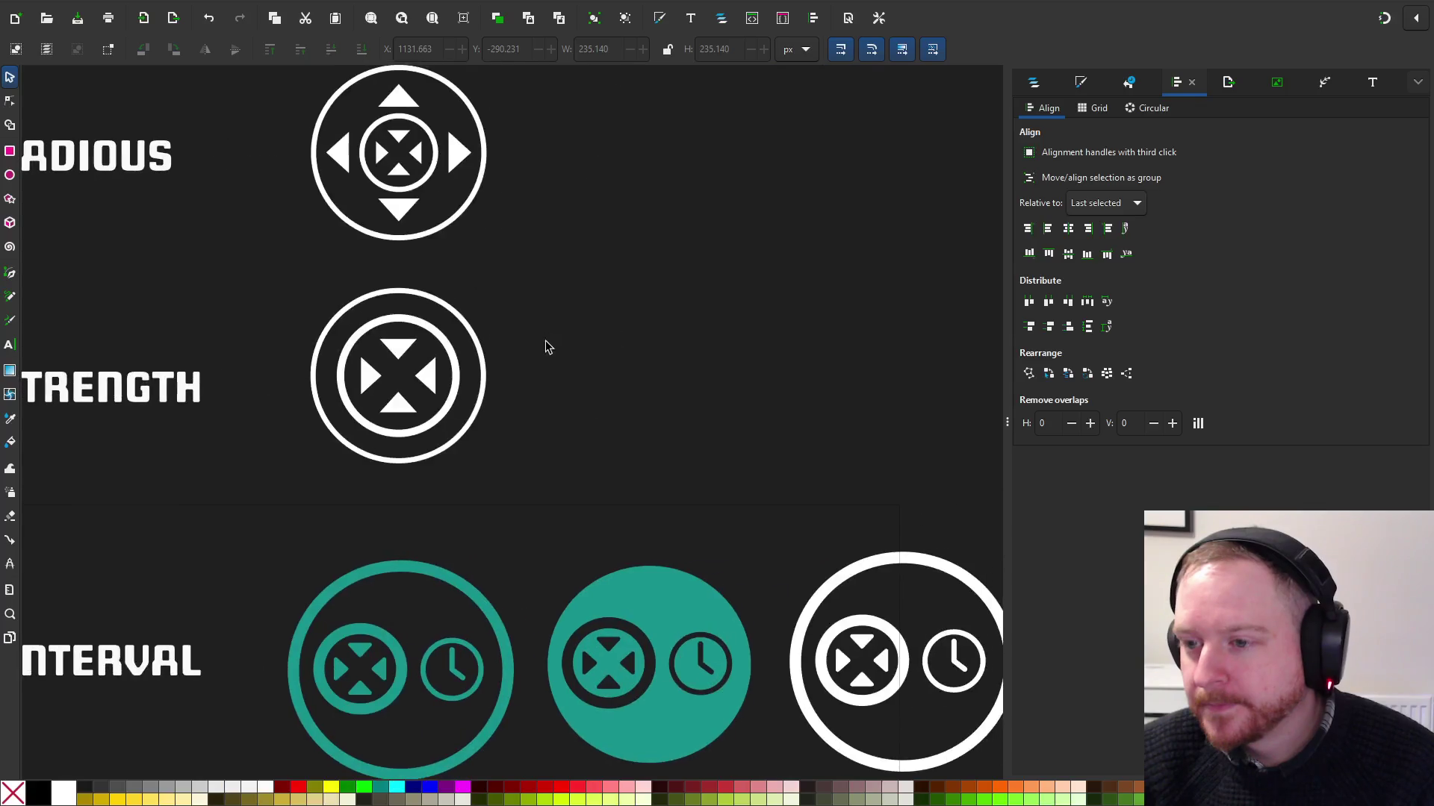
{"action": "scroll", "coordinate": [605, 345], "scroll_direction": "down", "scroll_amount": 2}
{"action": "scroll", "coordinate": [565, 350], "scroll_direction": "up", "scroll_amount": 3}
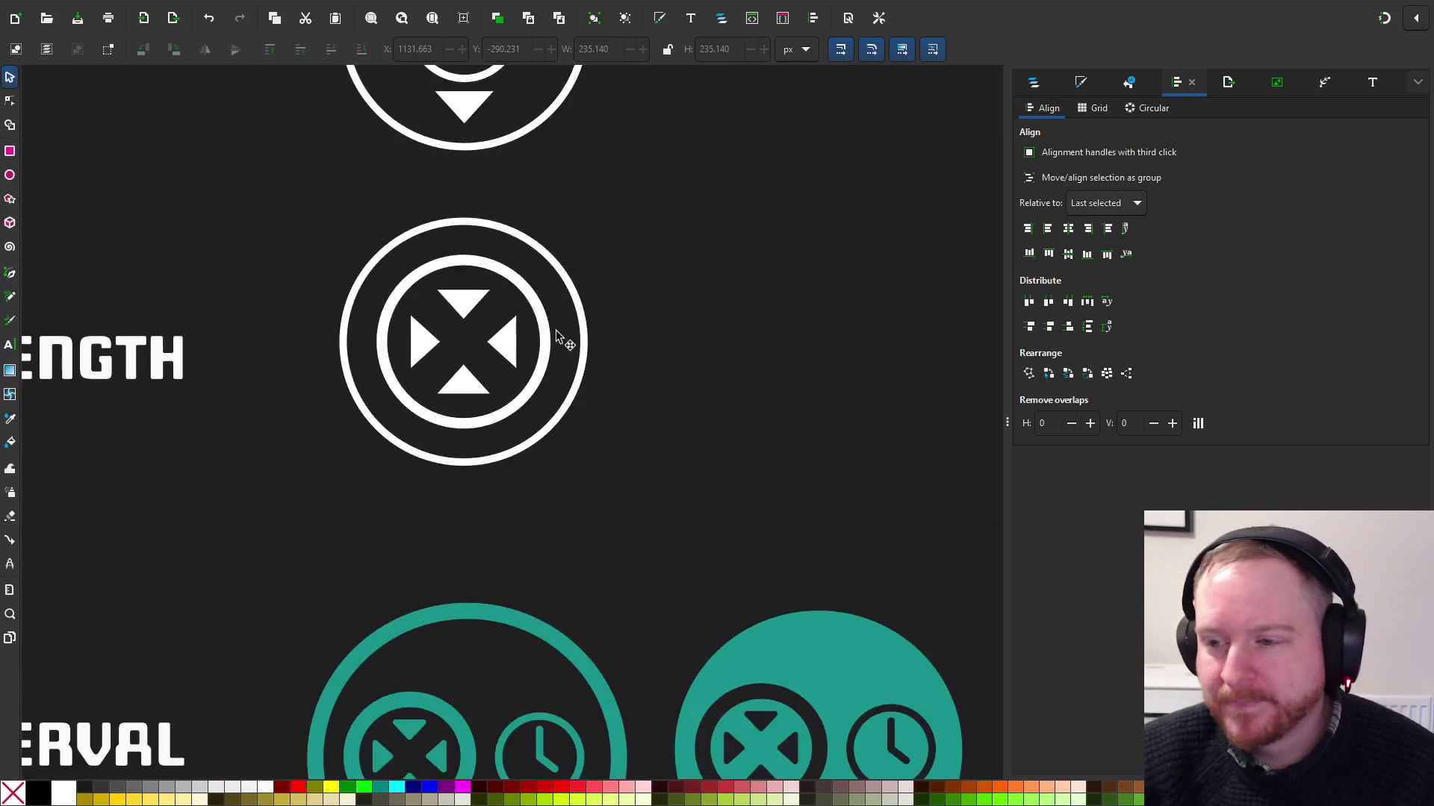
Raise the inner ring's stroke width to 12 px and check the result
{"action": "left_click", "coordinate": [1081, 82]}
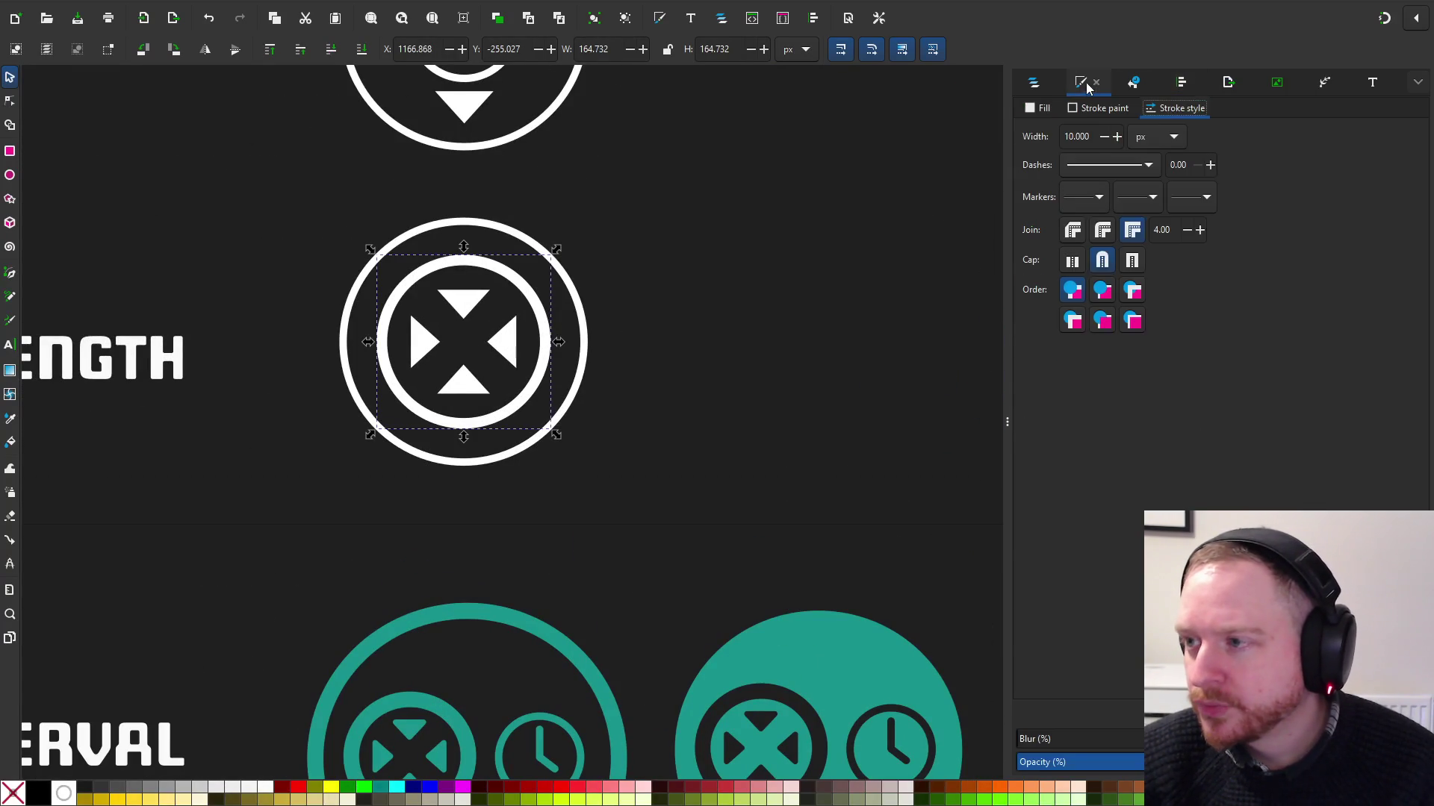
{"action": "type", "text": "12"}
{"action": "key", "text": "Return"}
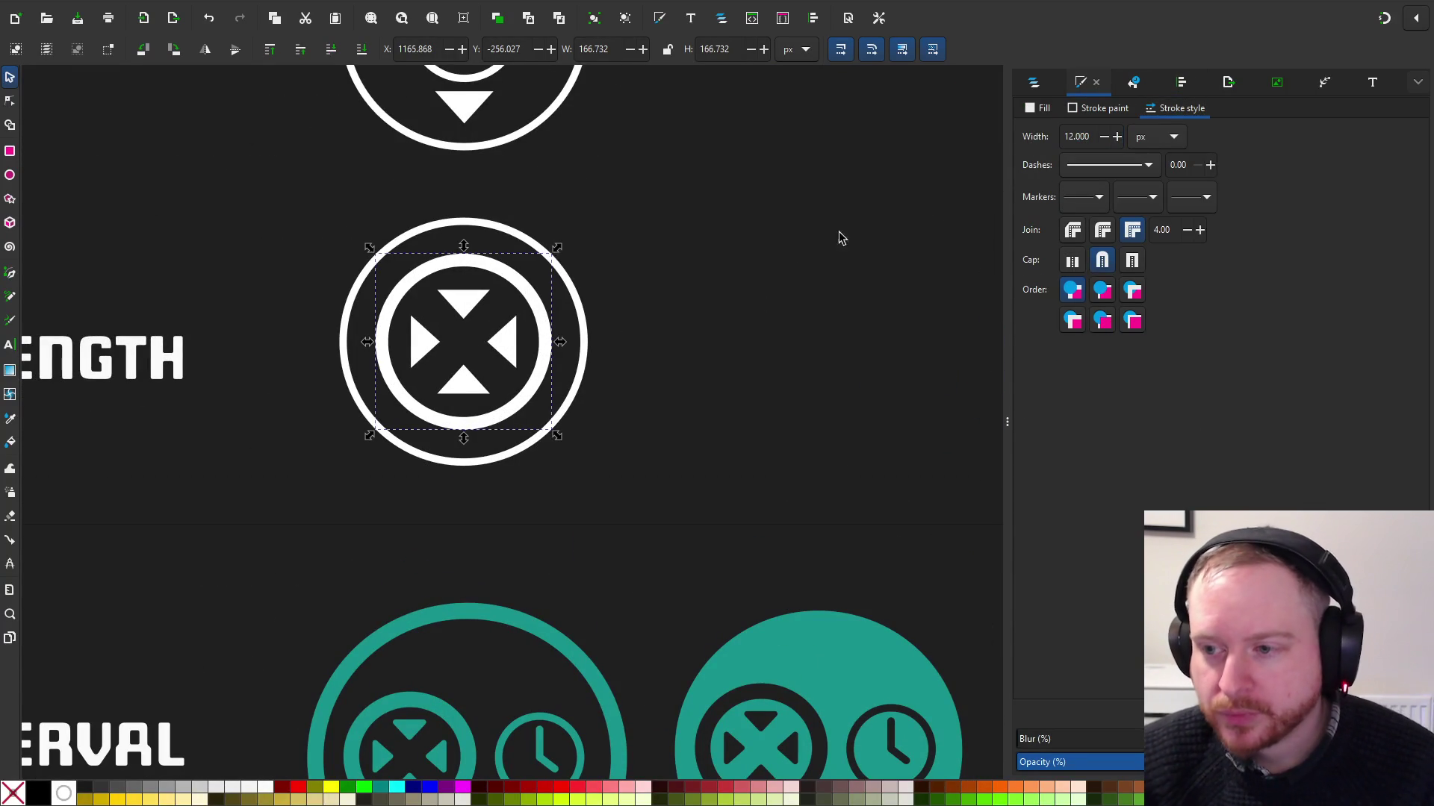
{"action": "left_click", "coordinate": [752, 276]}
{"action": "scroll", "coordinate": [681, 334], "scroll_direction": "down", "scroll_amount": 2}
{"action": "scroll", "coordinate": [681, 334], "scroll_direction": "down", "scroll_amount": 1}
{"action": "left_click_drag", "start_coordinate": [660, 323], "coordinate": [545, 426]}
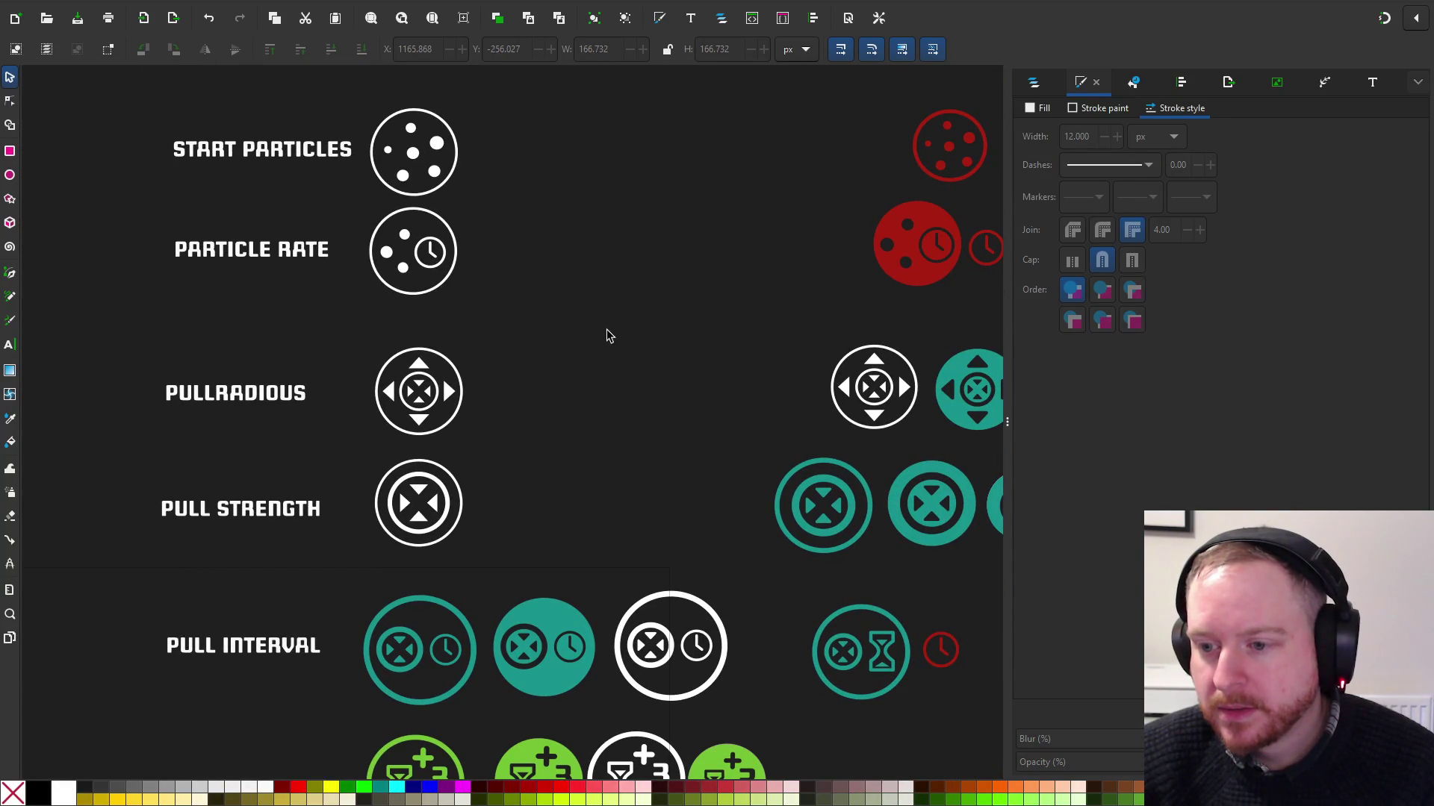
{"action": "scroll", "coordinate": [576, 304], "scroll_direction": "down", "scroll_amount": 3}
{"action": "scroll", "coordinate": [474, 432], "scroll_direction": "up", "scroll_amount": 4}
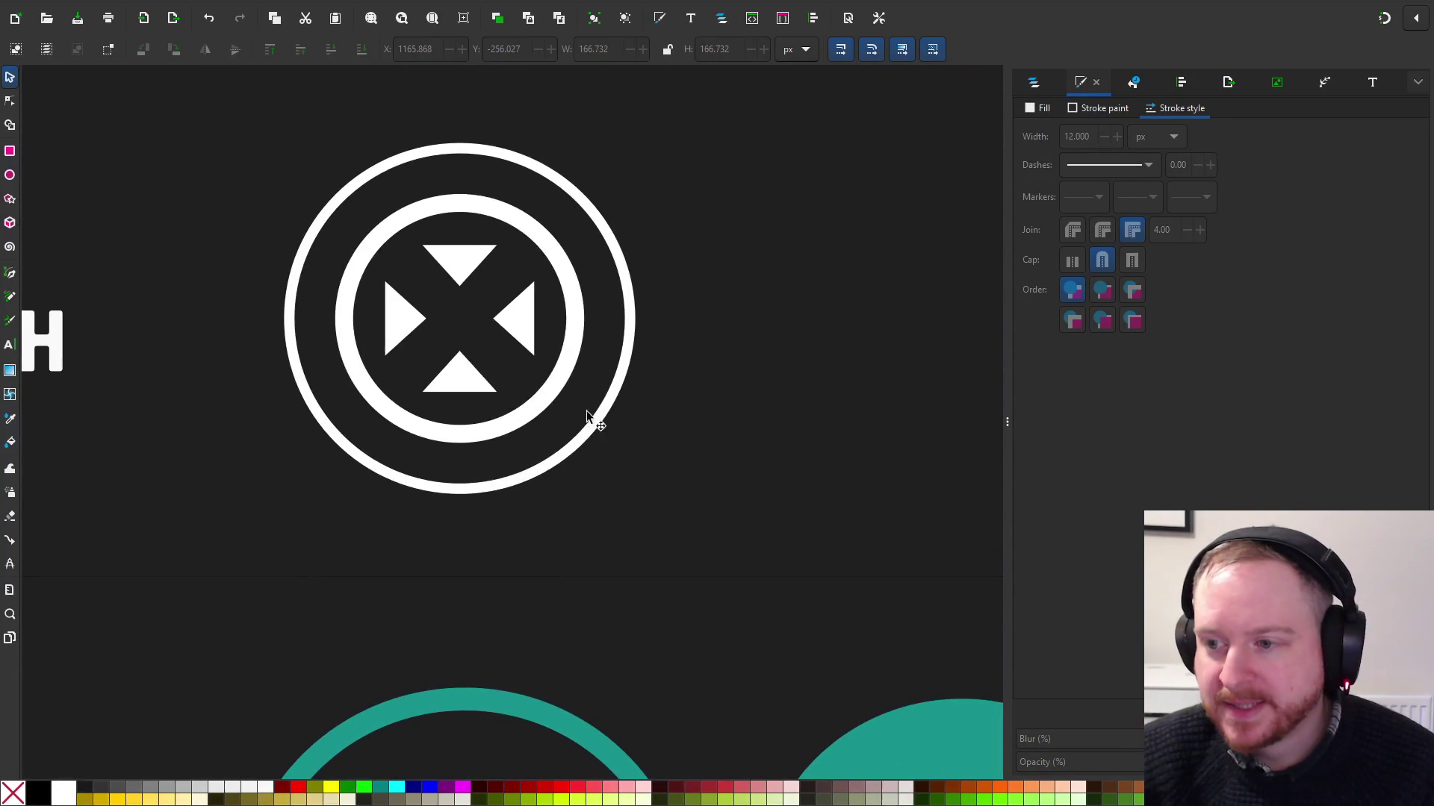
Reduce the Pull Strength inner ring's stroke width to 11 px and review the icon
{"action": "left_click", "coordinate": [576, 329]}
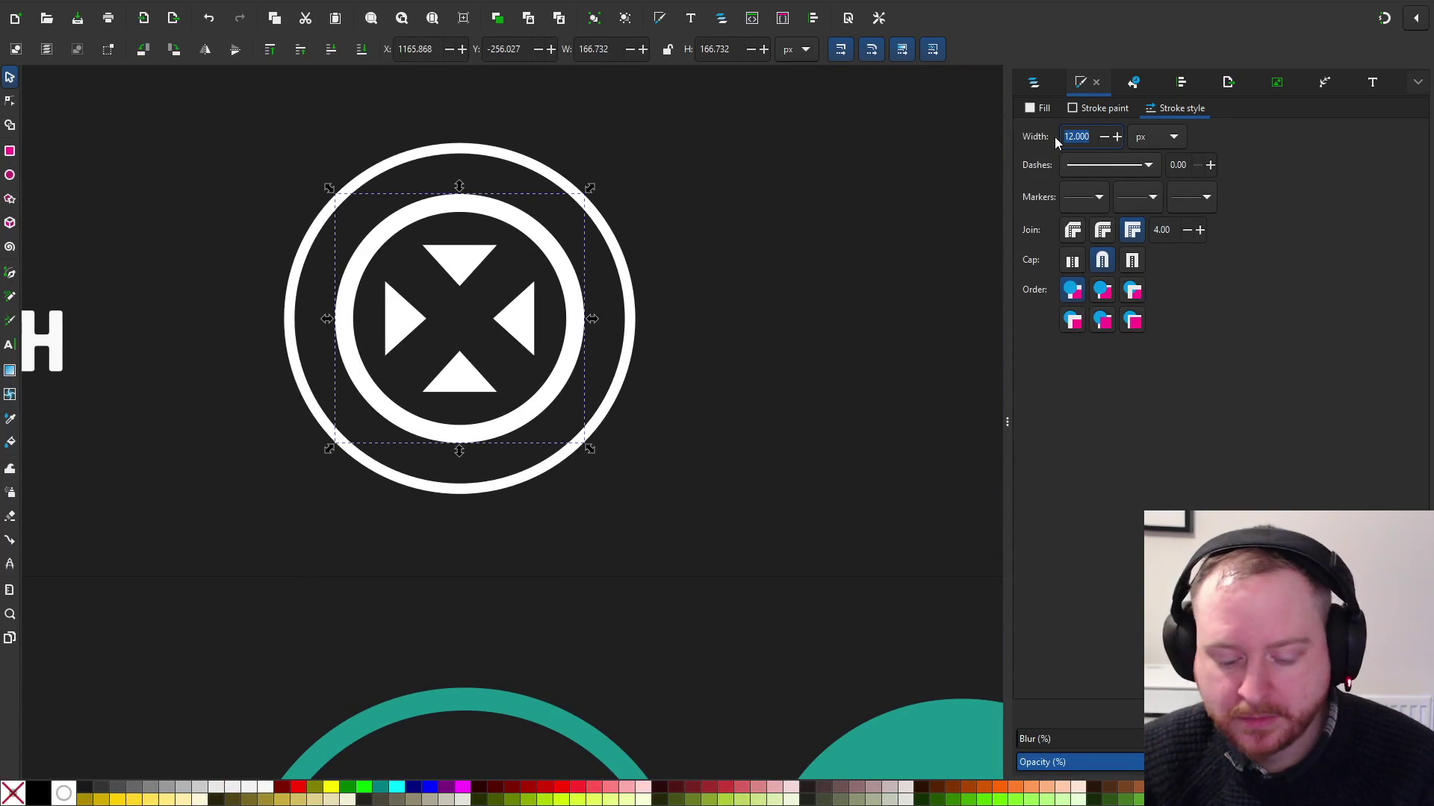
{"action": "type", "text": "11"}
{"action": "key", "text": "Return"}
{"action": "key", "text": "Escape"}
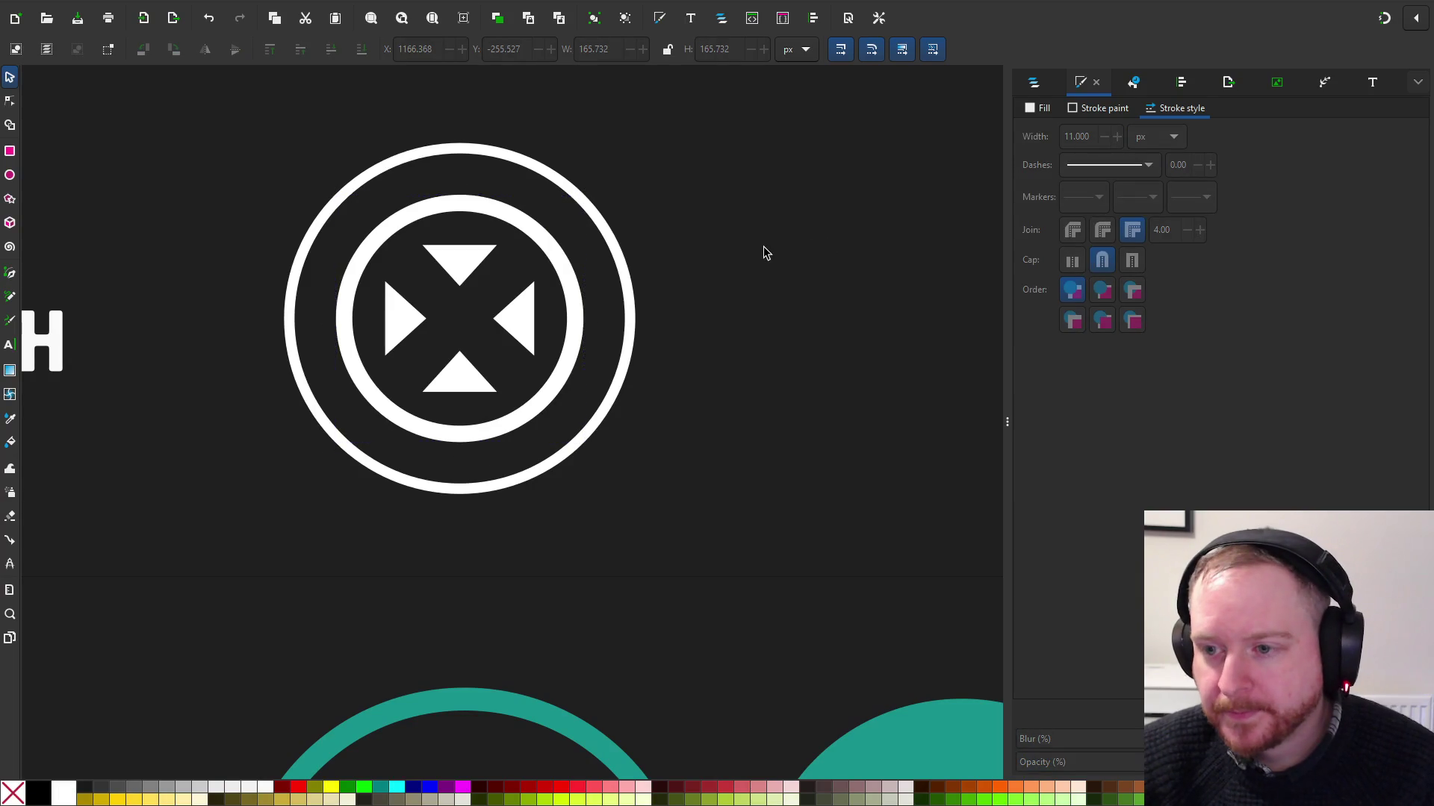
{"action": "scroll", "coordinate": [761, 249], "scroll_direction": "down", "scroll_amount": 4}
{"action": "scroll", "coordinate": [604, 285], "scroll_direction": "right", "scroll_amount": 4}
{"action": "scroll", "coordinate": [593, 299], "scroll_direction": "up", "scroll_amount": 2}
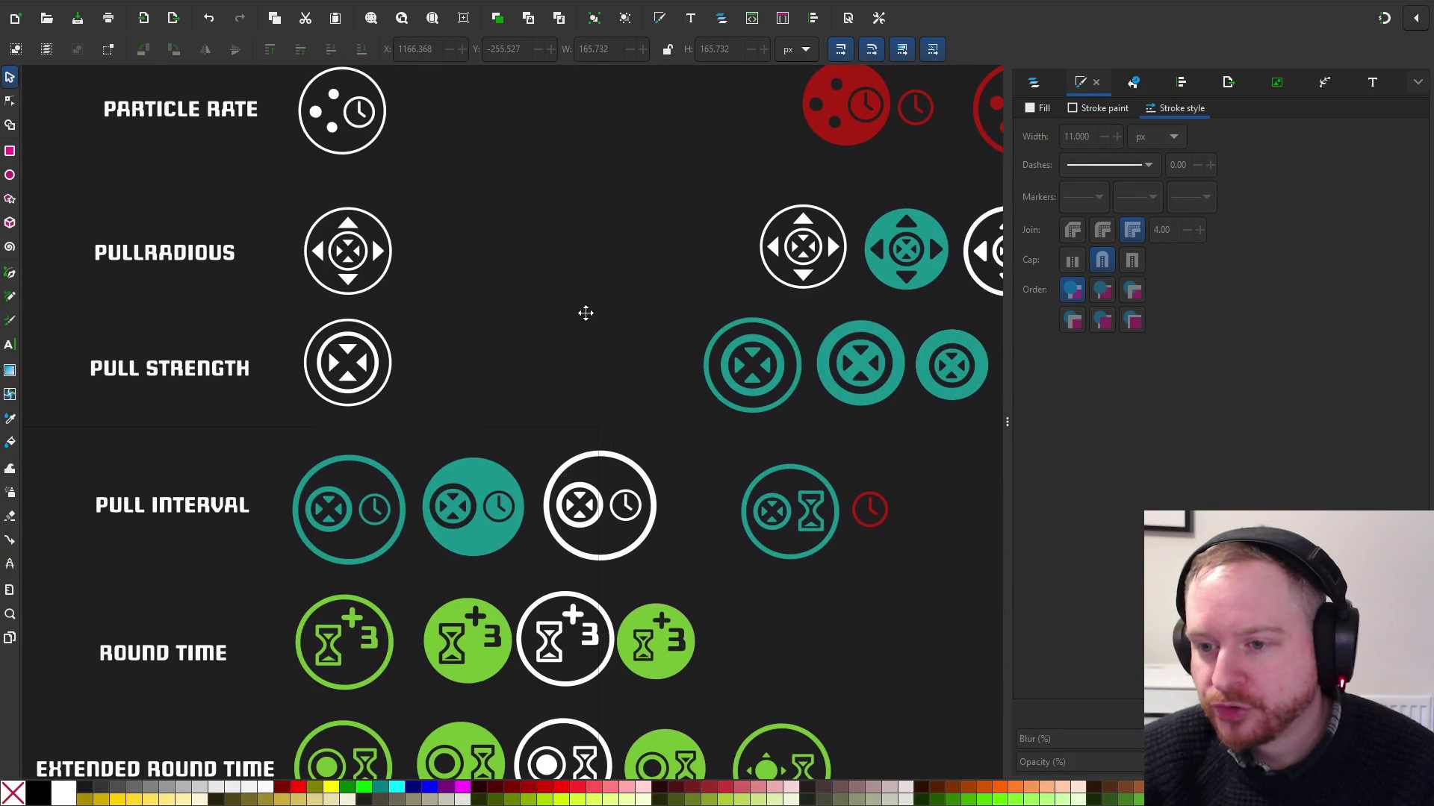
{"action": "scroll", "coordinate": [647, 288], "scroll_direction": "left", "scroll_amount": 2}
{"action": "scroll", "coordinate": [646, 289], "scroll_direction": "down", "scroll_amount": 1}
{"action": "scroll", "coordinate": [366, 322], "scroll_direction": "up", "scroll_amount": 2}
{"action": "scroll", "coordinate": [624, 211], "scroll_direction": "down", "scroll_amount": 2}
{"action": "scroll", "coordinate": [624, 212], "scroll_direction": "left", "scroll_amount": 1}
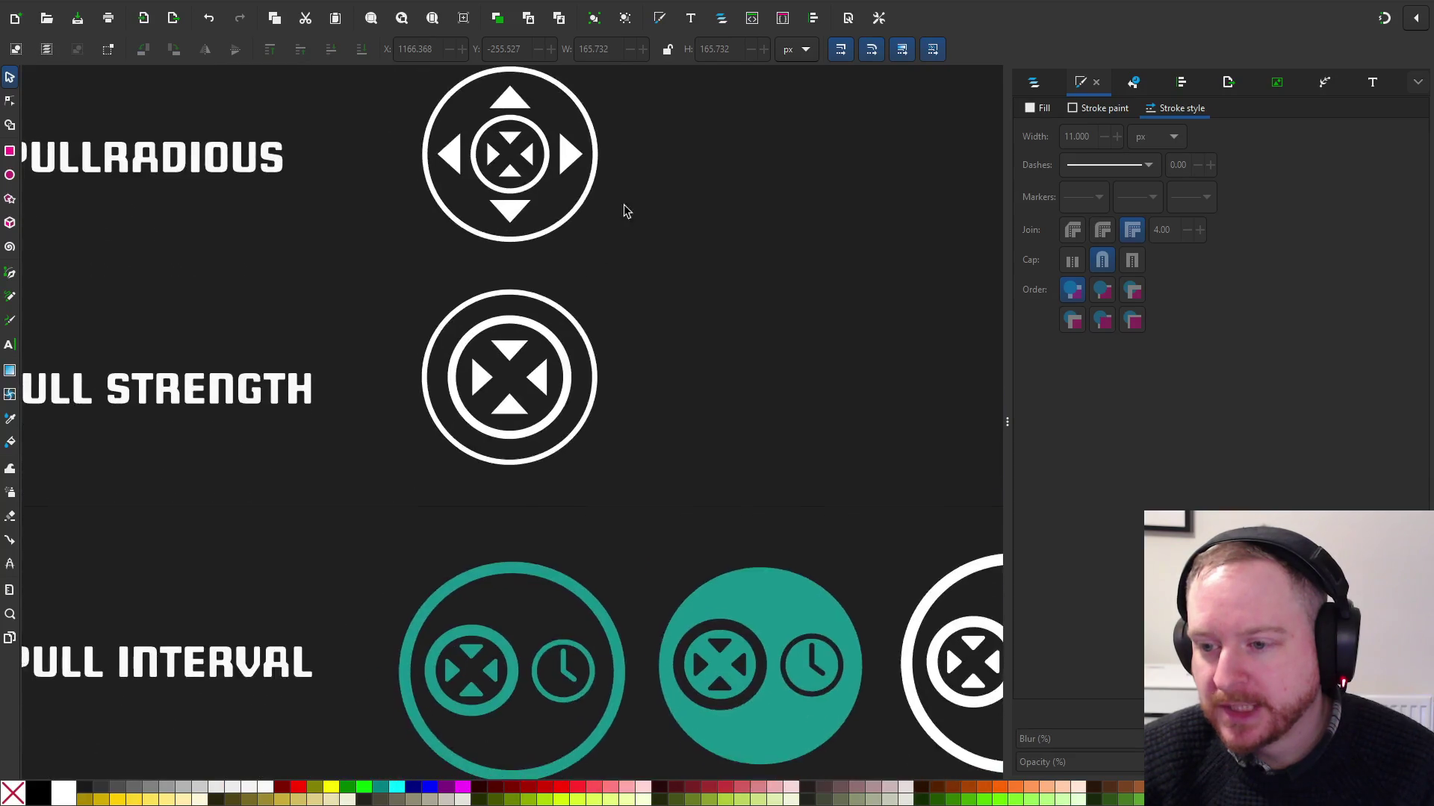
{"action": "scroll", "coordinate": [564, 314], "scroll_direction": "up", "scroll_amount": 1}
Resize the Pull Strength inner ring to about 167 px across
{"action": "left_click", "coordinate": [537, 342]}
{"action": "scroll", "coordinate": [637, 317], "scroll_direction": "up", "scroll_amount": 1}
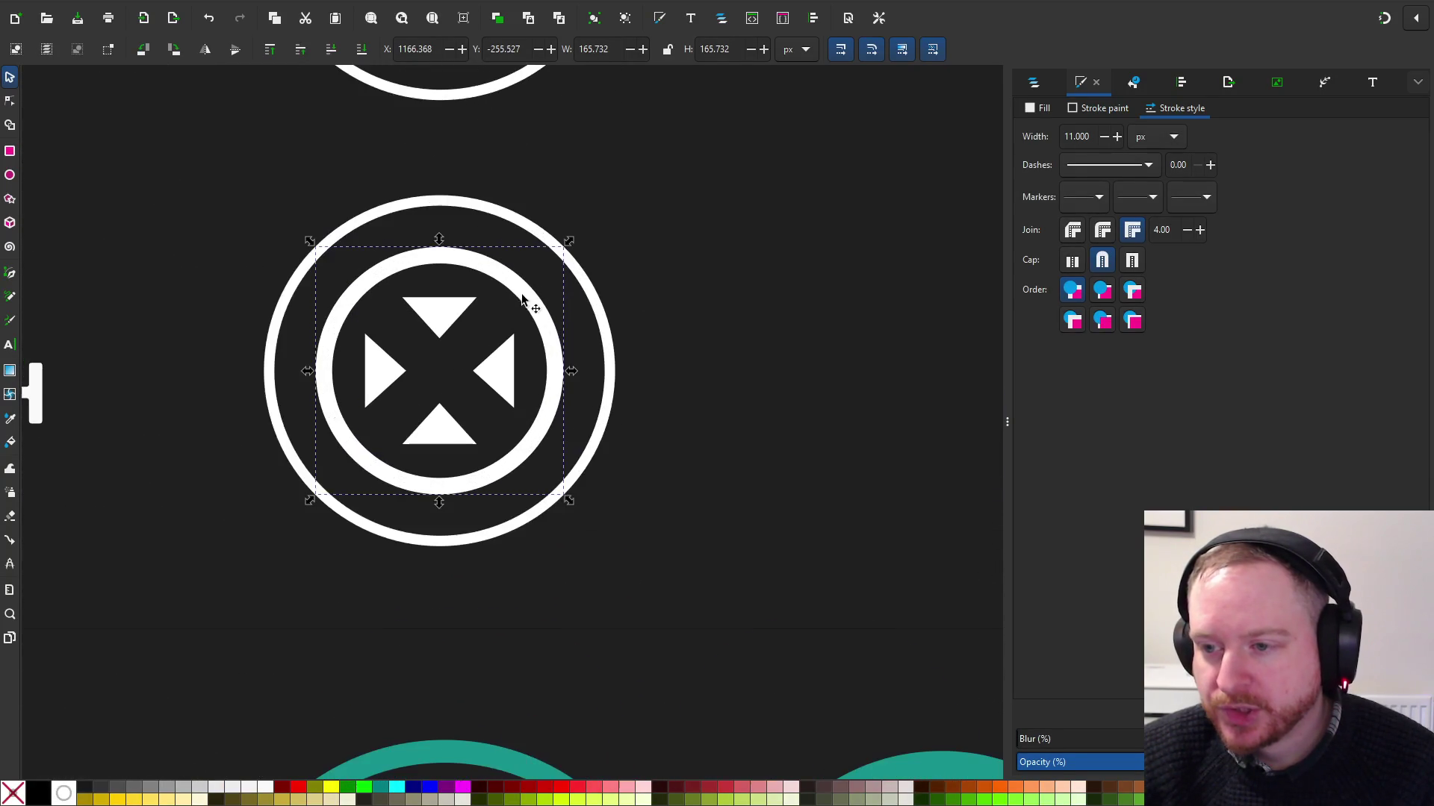
{"action": "scroll", "coordinate": [697, 252], "scroll_direction": "up", "scroll_amount": 3}
{"action": "scroll", "coordinate": [685, 409], "scroll_direction": "down", "scroll_amount": 1}
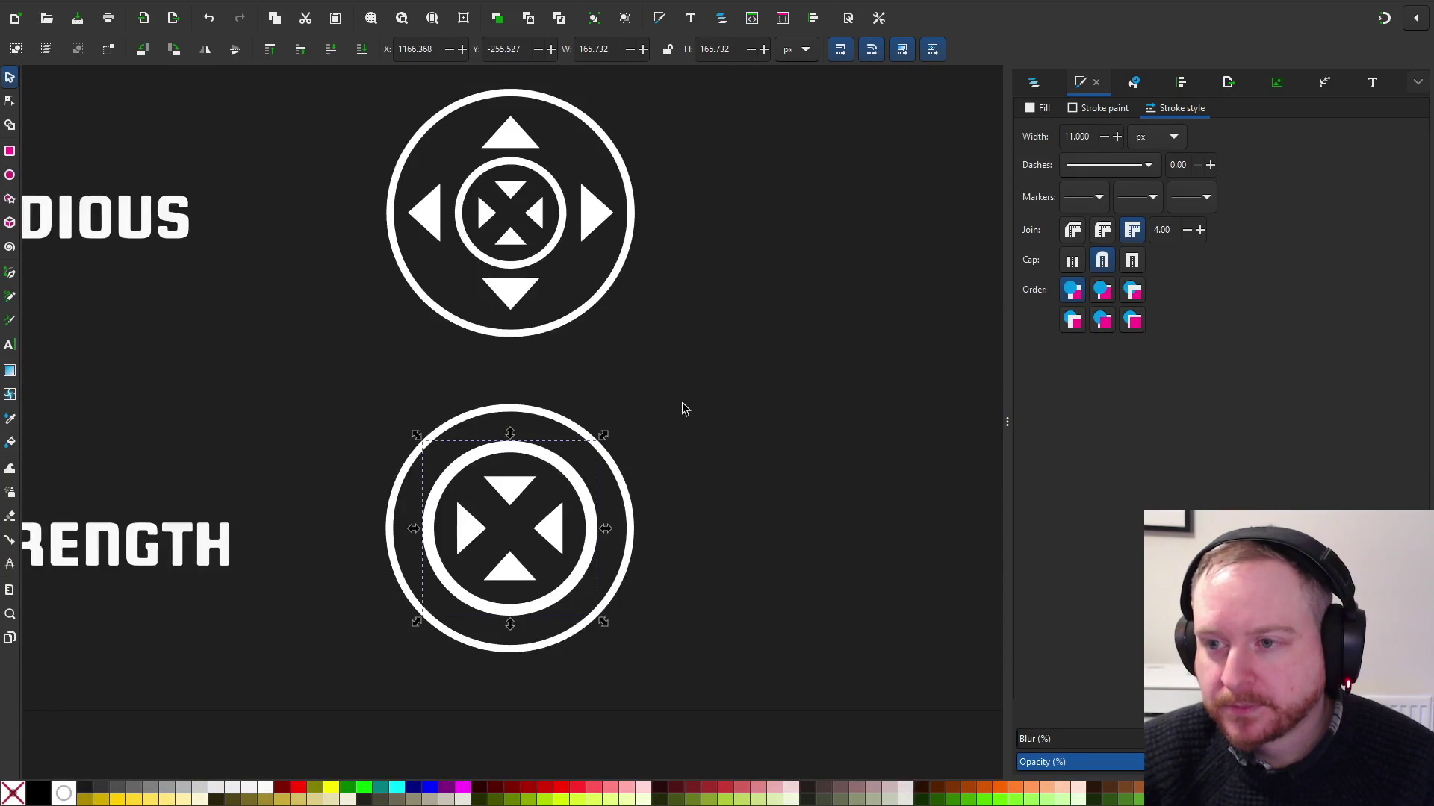
{"action": "scroll", "coordinate": [686, 393], "scroll_direction": "down", "scroll_amount": 2}
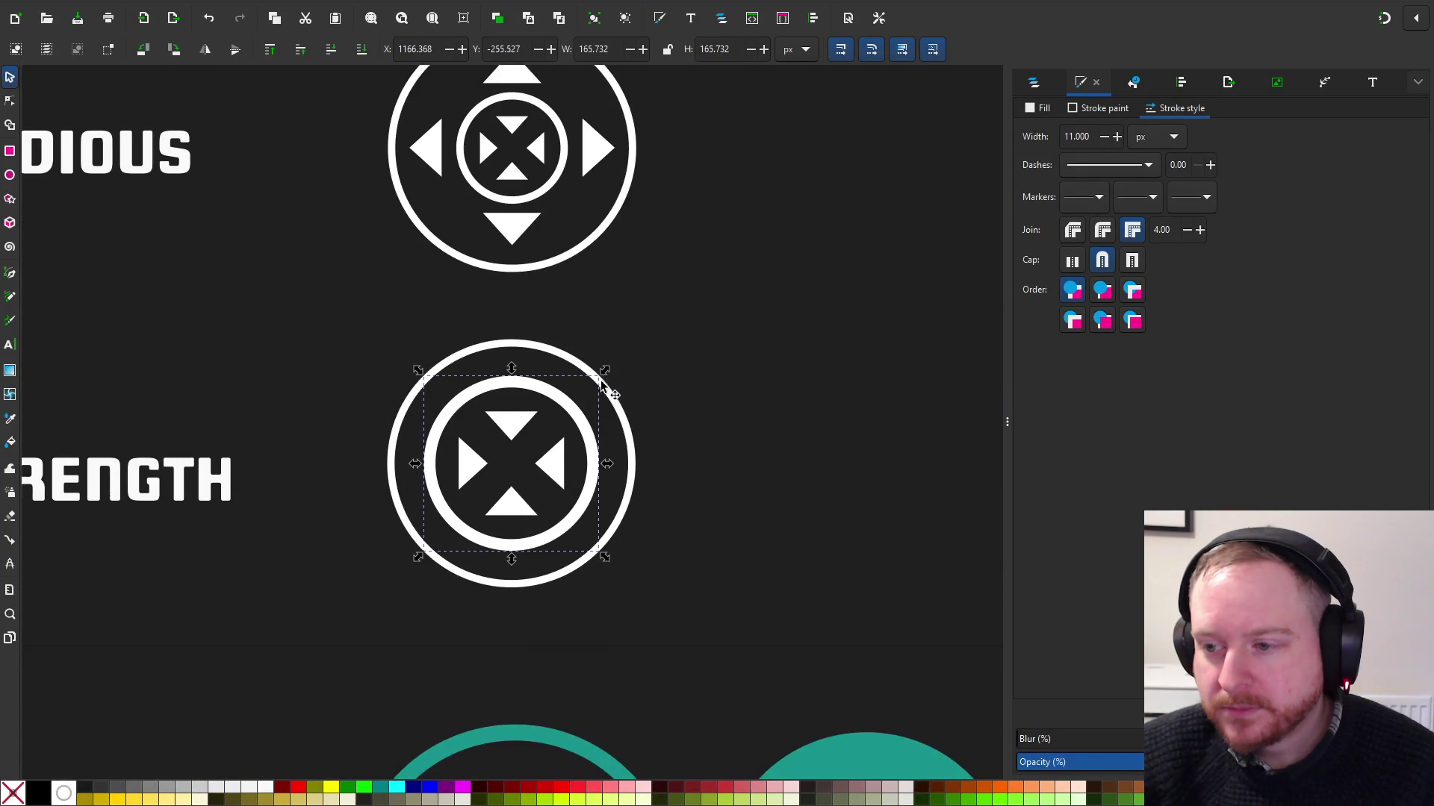
{"action": "left_click_drag", "start_coordinate": [603, 375], "coordinate": [596, 382]}
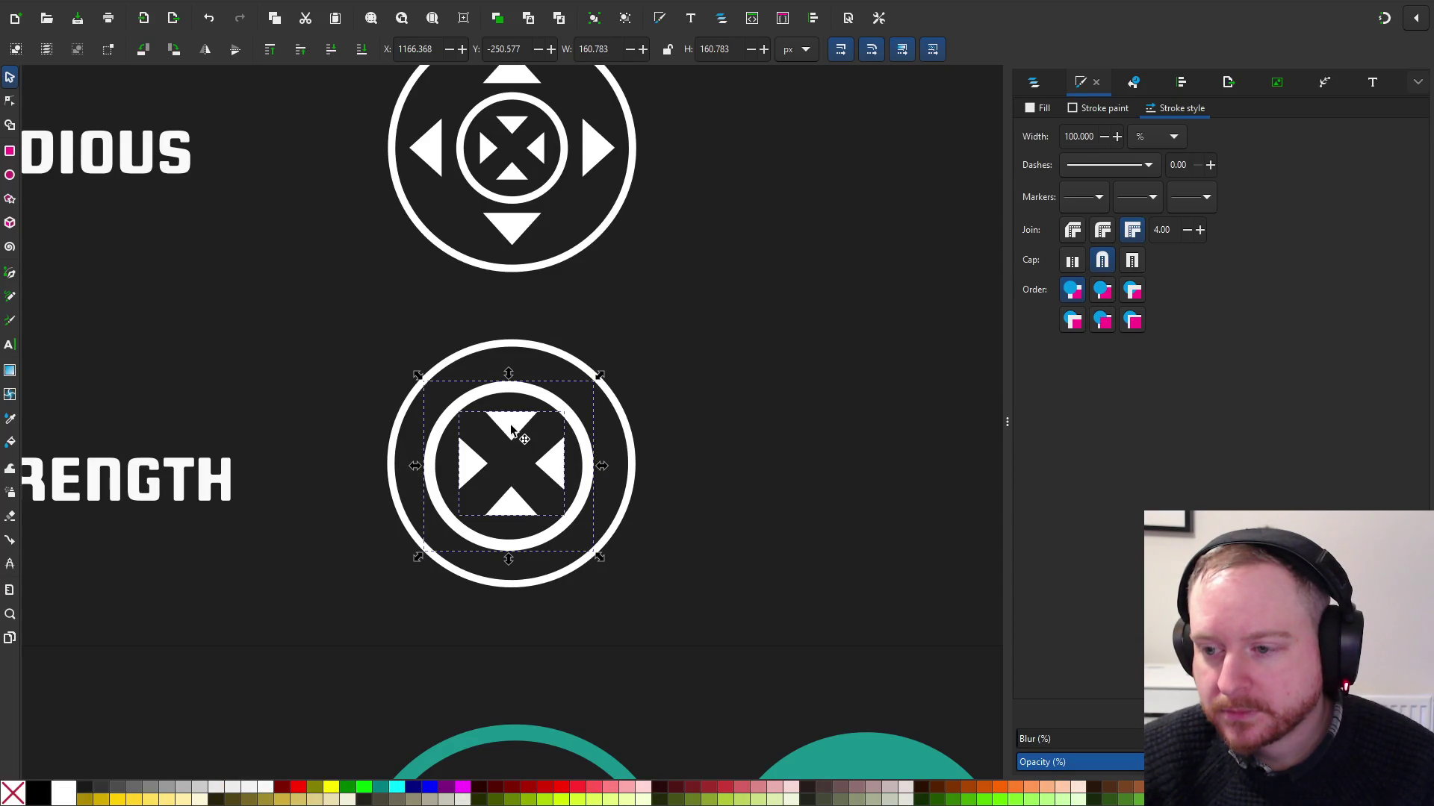
{"action": "left_click_drag", "start_coordinate": [598, 381], "coordinate": [606, 378]}
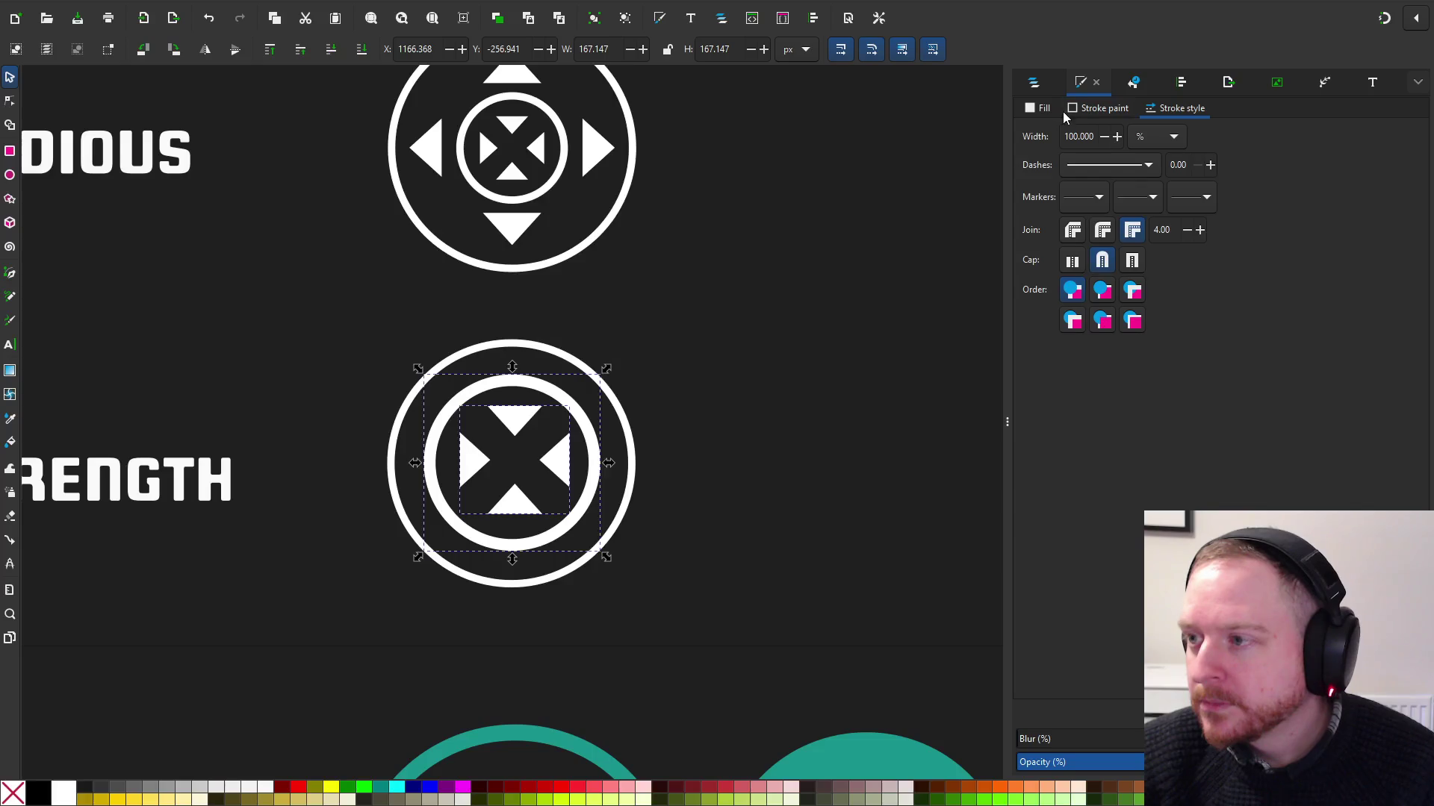
Centre the inner ring horizontally and vertically within the outer ring
{"action": "left_click", "coordinate": [1182, 83]}
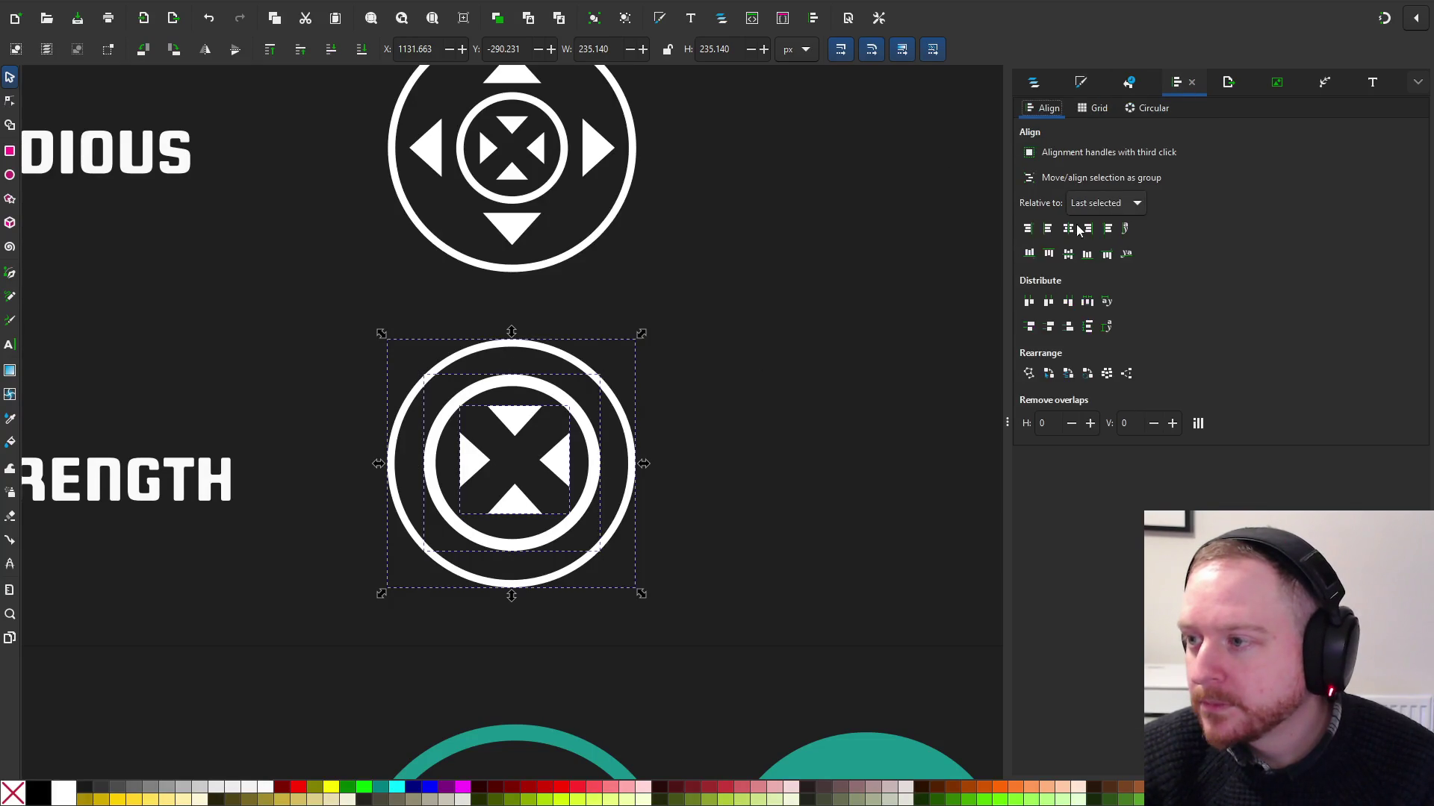
{"action": "left_click", "coordinate": [1072, 234]}
{"action": "left_click", "coordinate": [807, 304]}
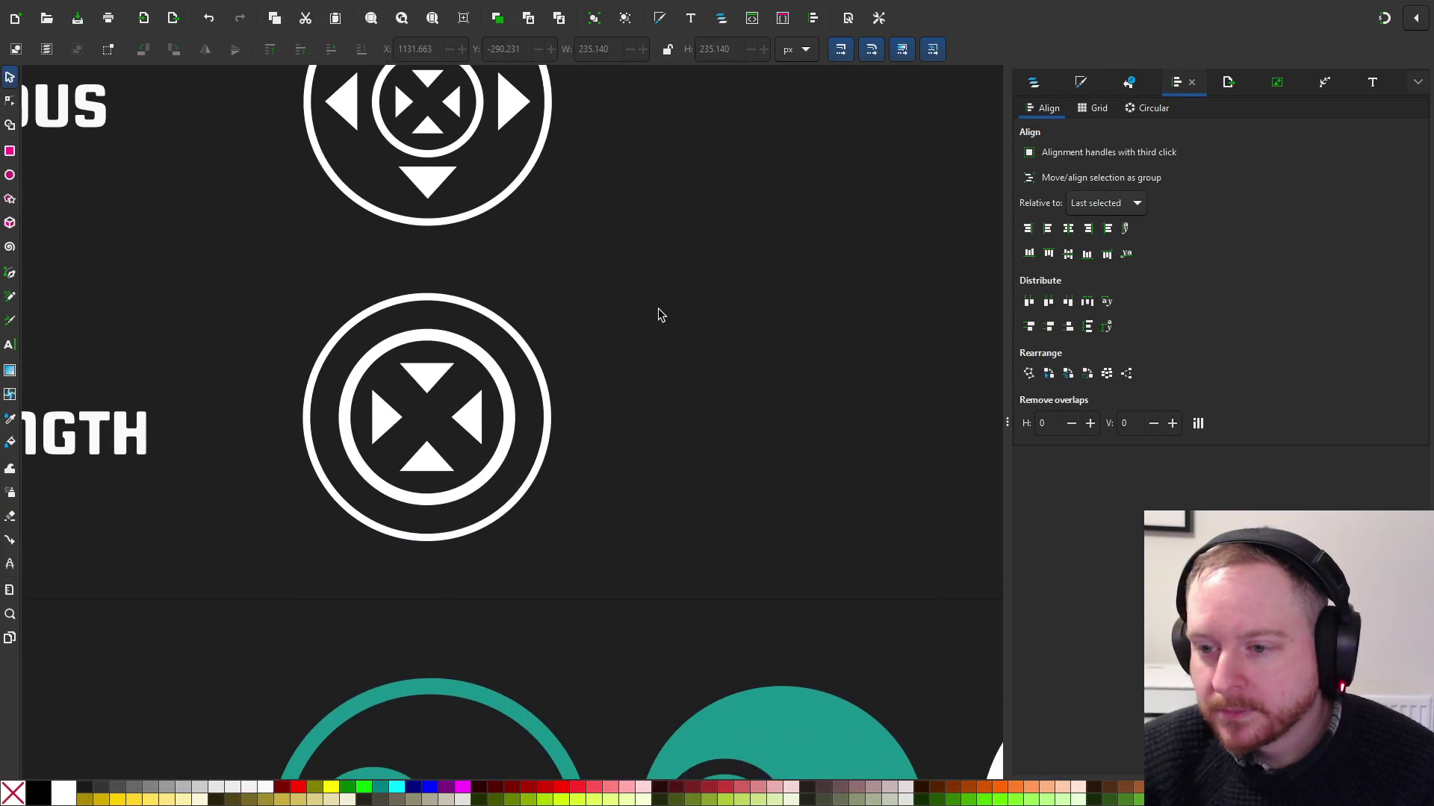
{"action": "scroll", "coordinate": [657, 311], "scroll_direction": "down", "scroll_amount": 1}
{"action": "mouse_move", "coordinate": [690, 316]}
{"action": "left_mouse_down"}
{"action": "mouse_move", "coordinate": [387, 307]}
{"action": "mouse_move", "coordinate": [570, 311]}
{"action": "left_mouse_up"}
{"action": "scroll", "coordinate": [397, 305], "scroll_direction": "down", "scroll_amount": 1}
{"action": "scroll", "coordinate": [445, 229], "scroll_direction": "up", "scroll_amount": 1}
{"action": "scroll", "coordinate": [444, 230], "scroll_direction": "up", "scroll_amount": 1}
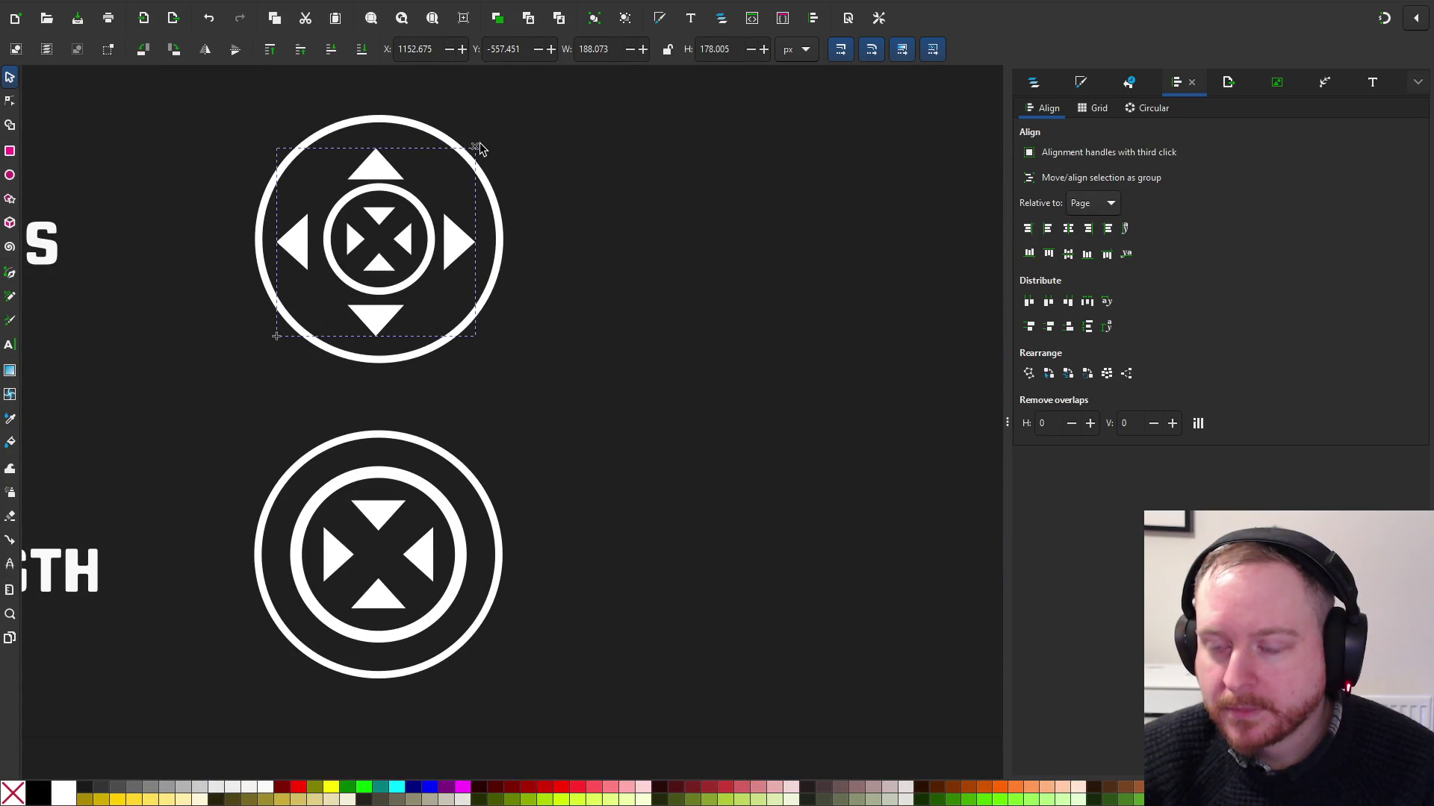
Undo the accidental resize and shrink the Pullradious arrows and cross to about 190 × 180 px
{"action": "left_click_drag", "start_coordinate": [480, 148], "coordinate": [480, 148]}
{"action": "key", "text": "ctrl+z"}
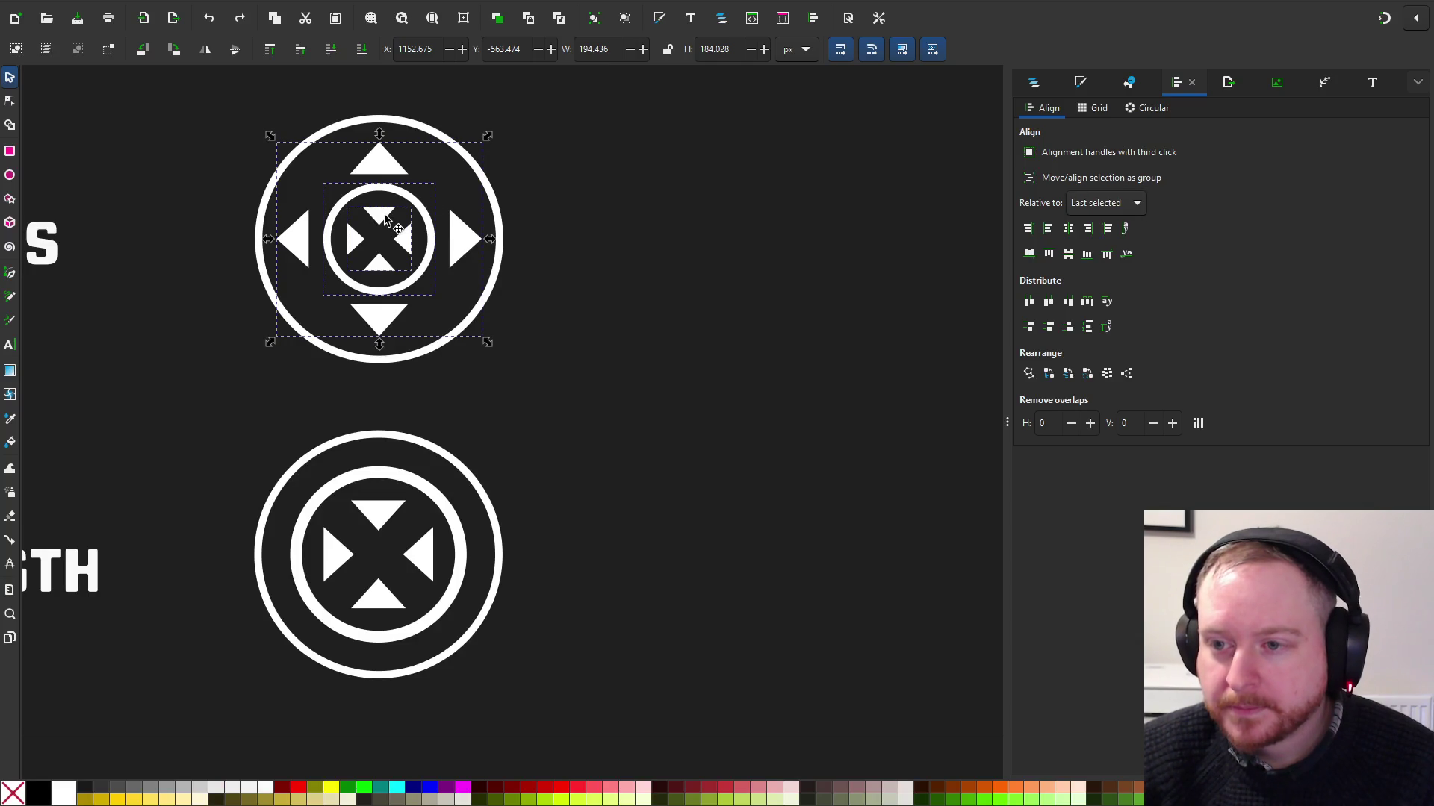
{"action": "left_click_drag", "start_coordinate": [490, 140], "coordinate": [487, 143]}
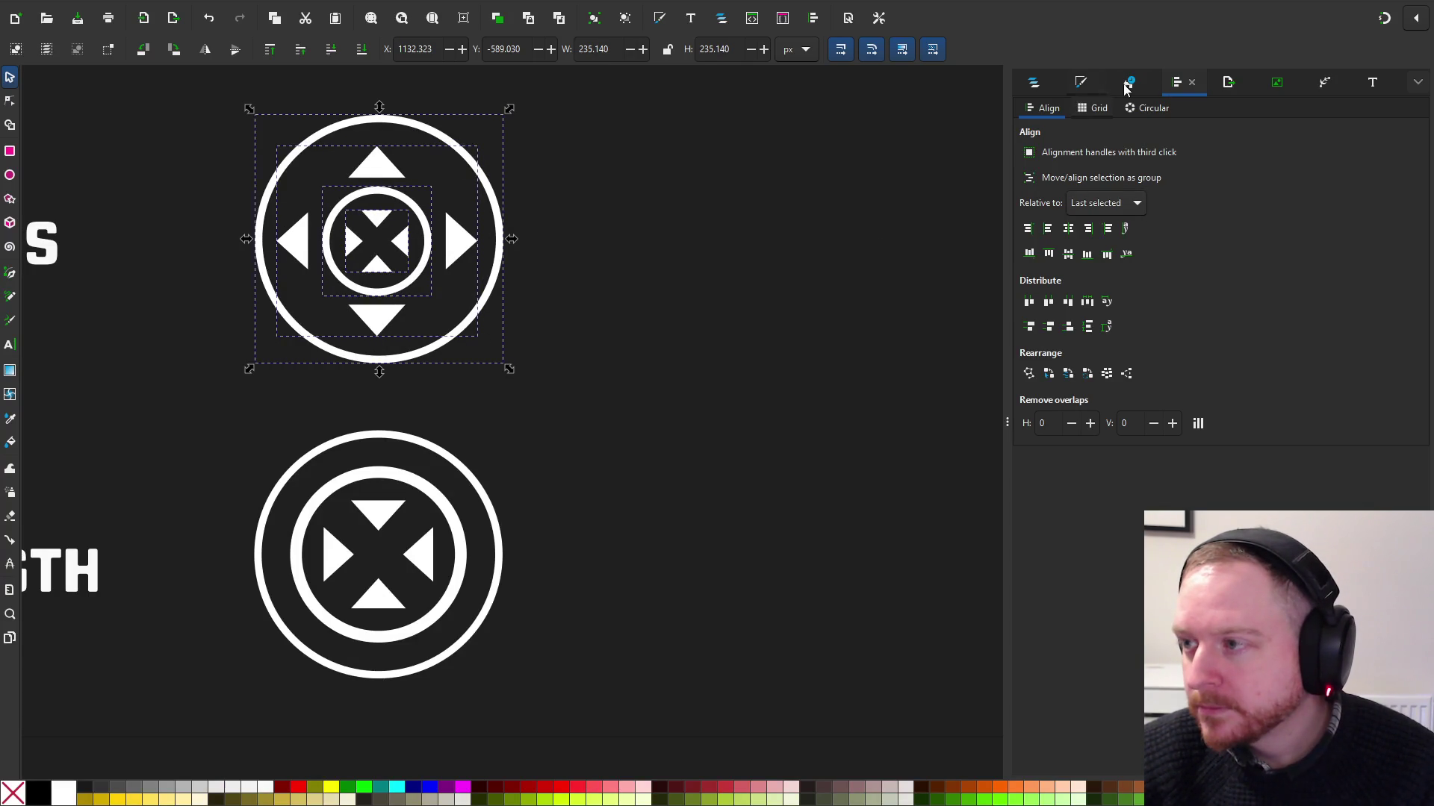
Centre the Pullradious arrow group horizontally and vertically inside its outer ring
{"action": "left_click", "coordinate": [1071, 233]}
{"action": "left_click", "coordinate": [1068, 257]}
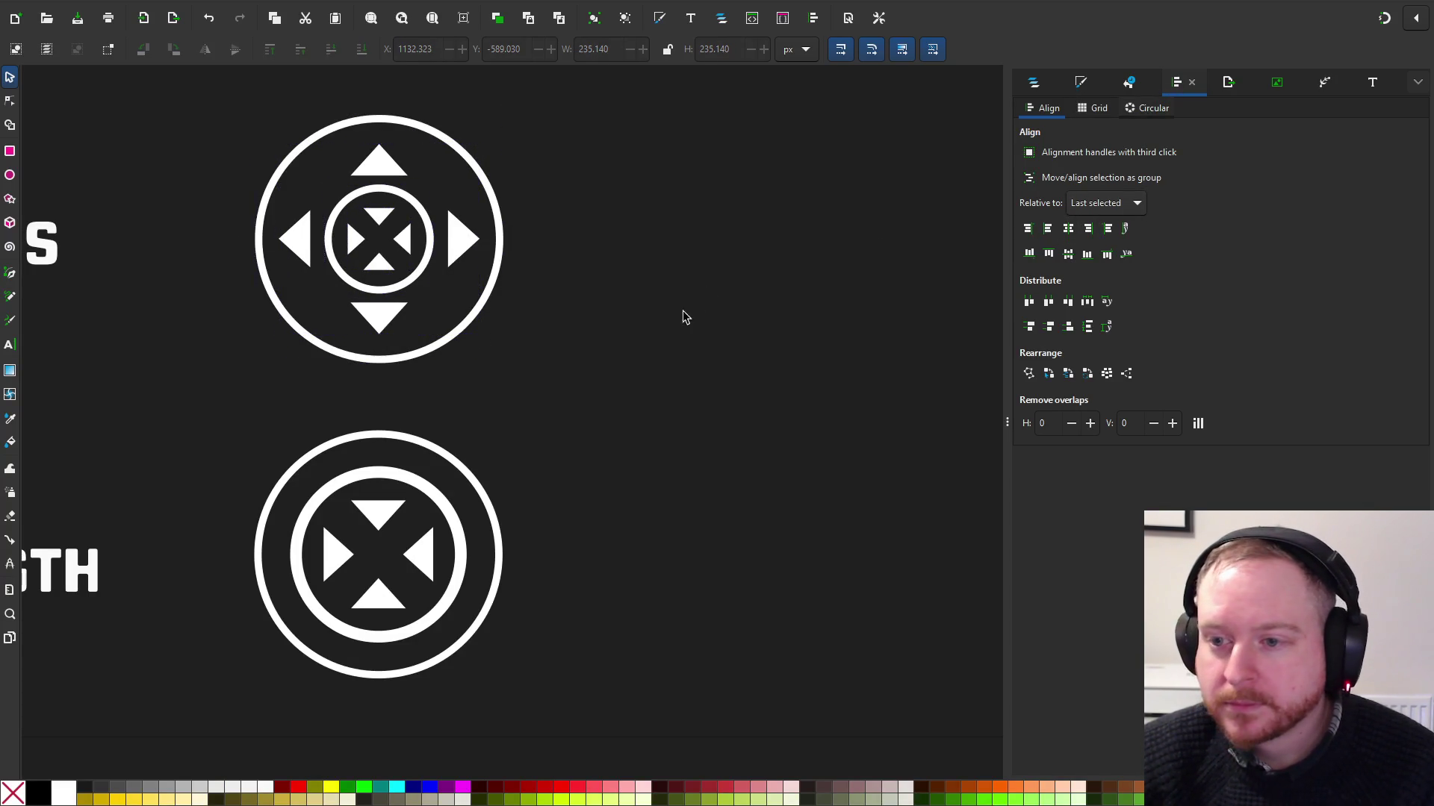
{"action": "scroll", "coordinate": [636, 349], "scroll_direction": "down", "scroll_amount": 1, "text": "ctrl"}
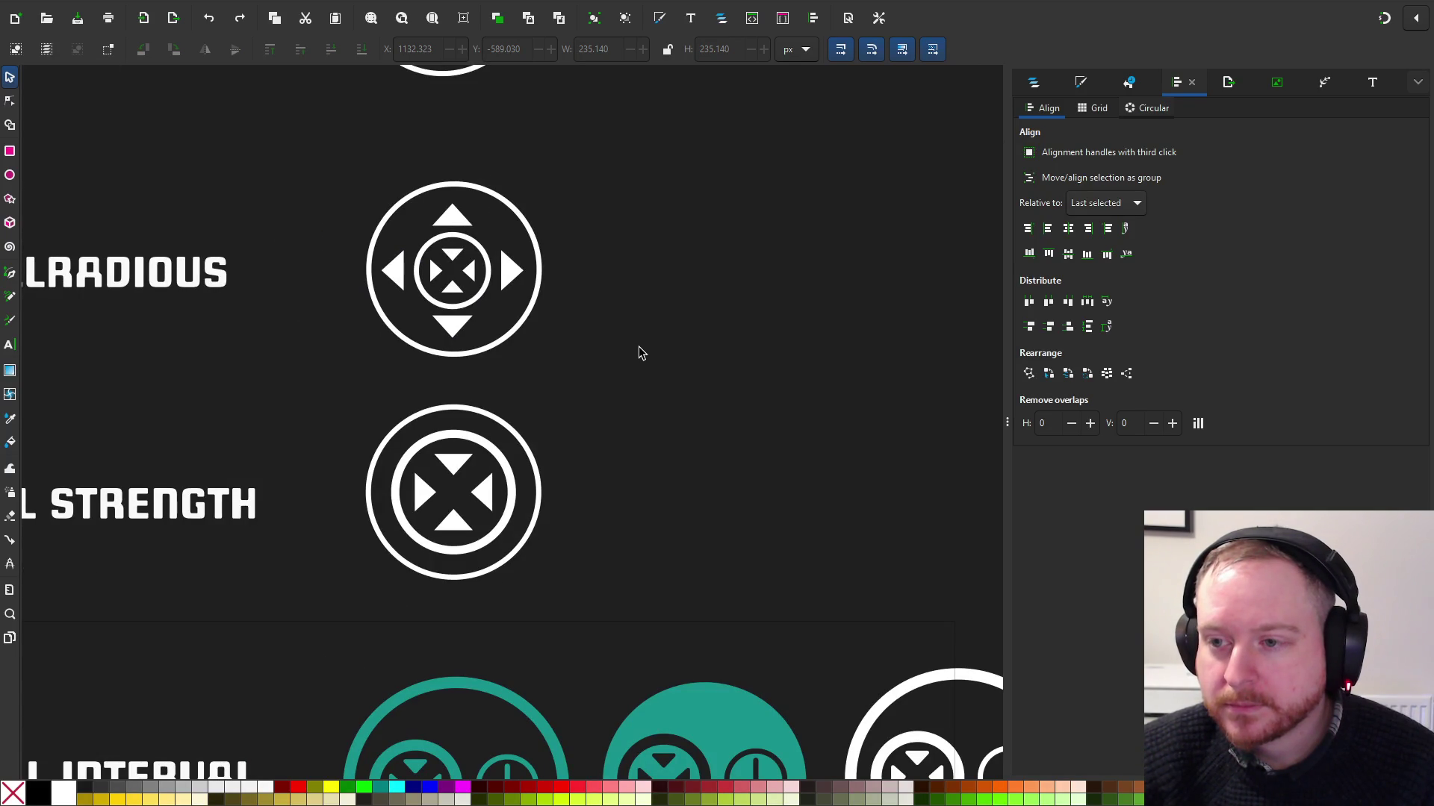
{"action": "scroll", "coordinate": [634, 278], "scroll_direction": "down", "scroll_amount": 4}
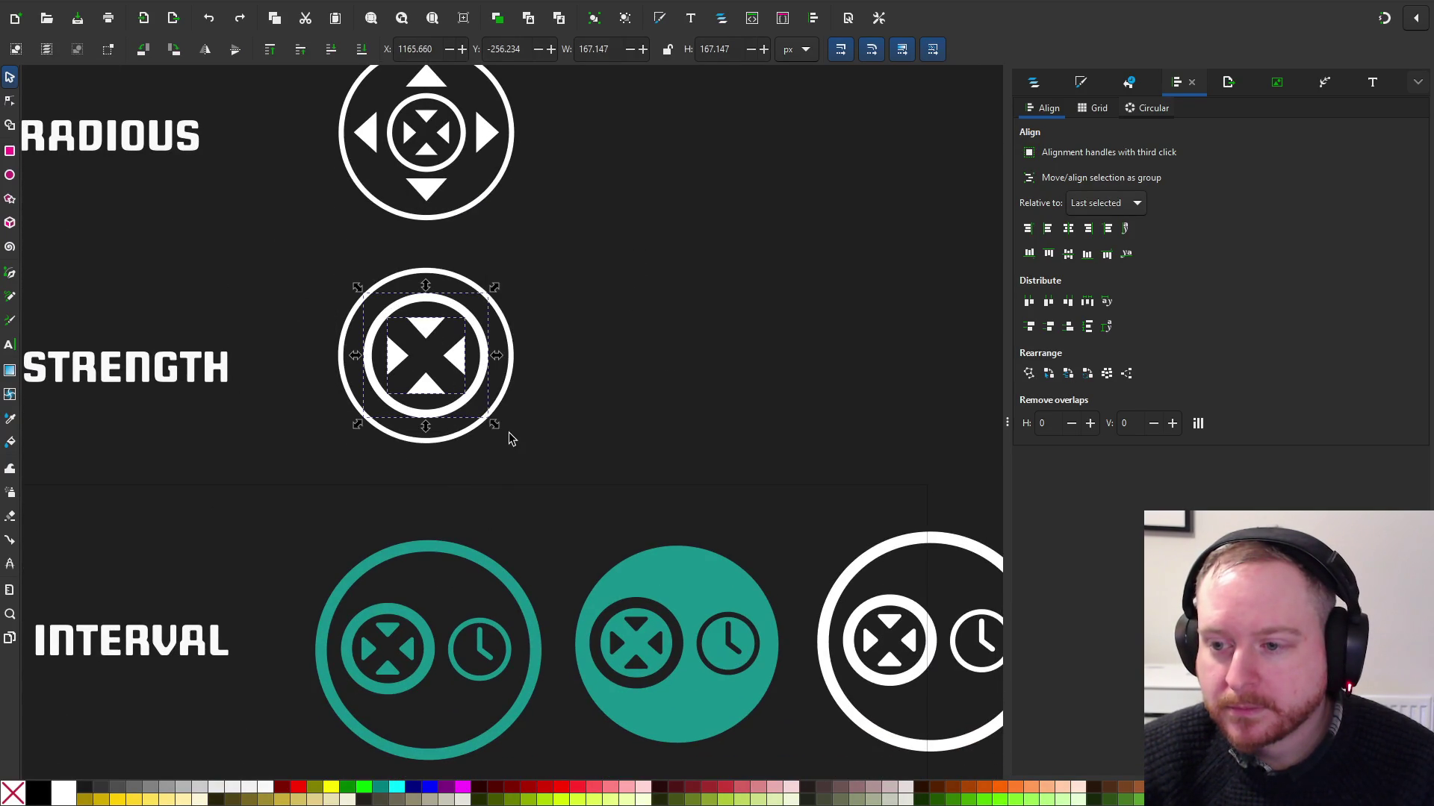
Enlarge the Pull Strength inner ring and cross, and align relative to the page
{"action": "left_click_drag", "start_coordinate": [502, 434], "coordinate": [506, 439]}
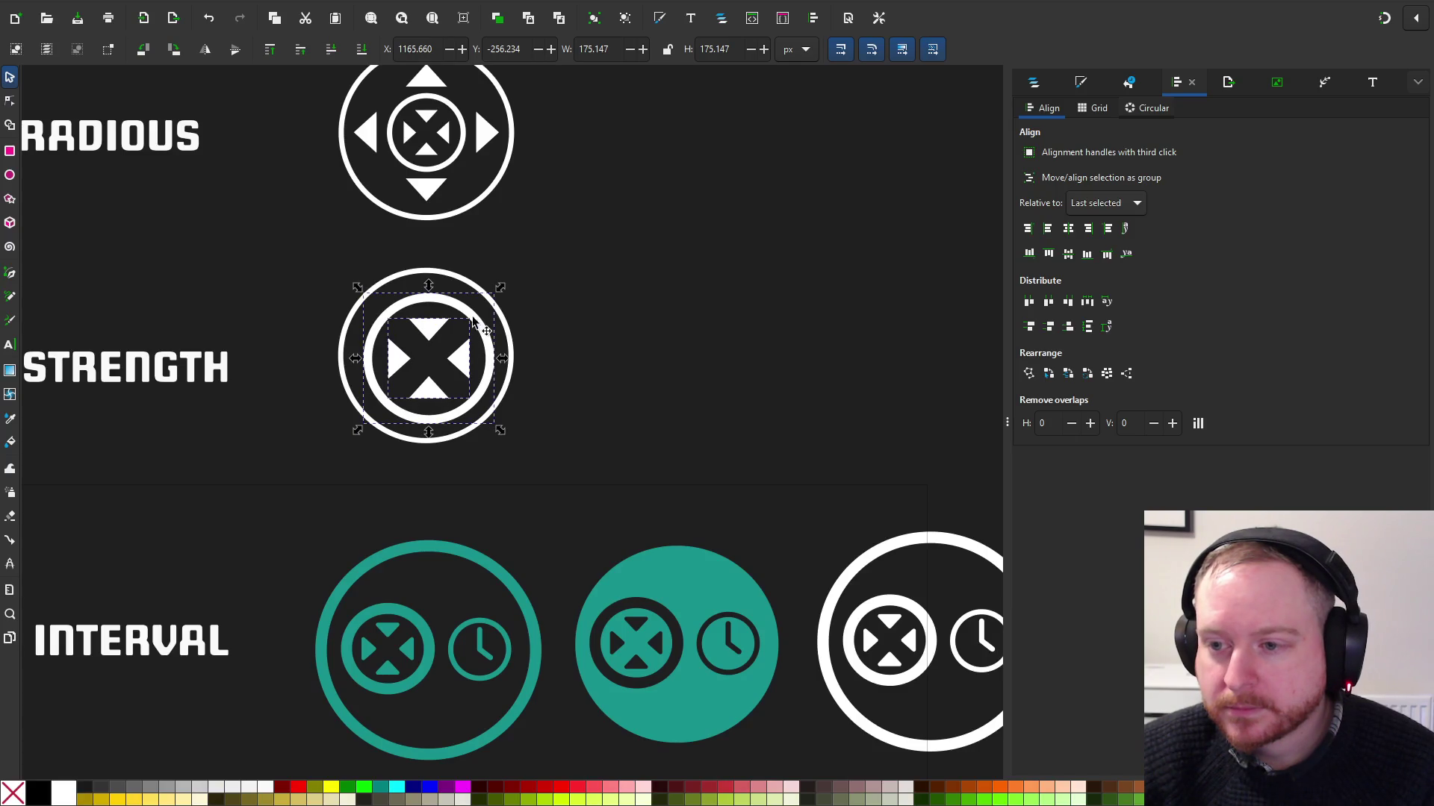
{"action": "left_click", "coordinate": [443, 276], "text": "shift"}
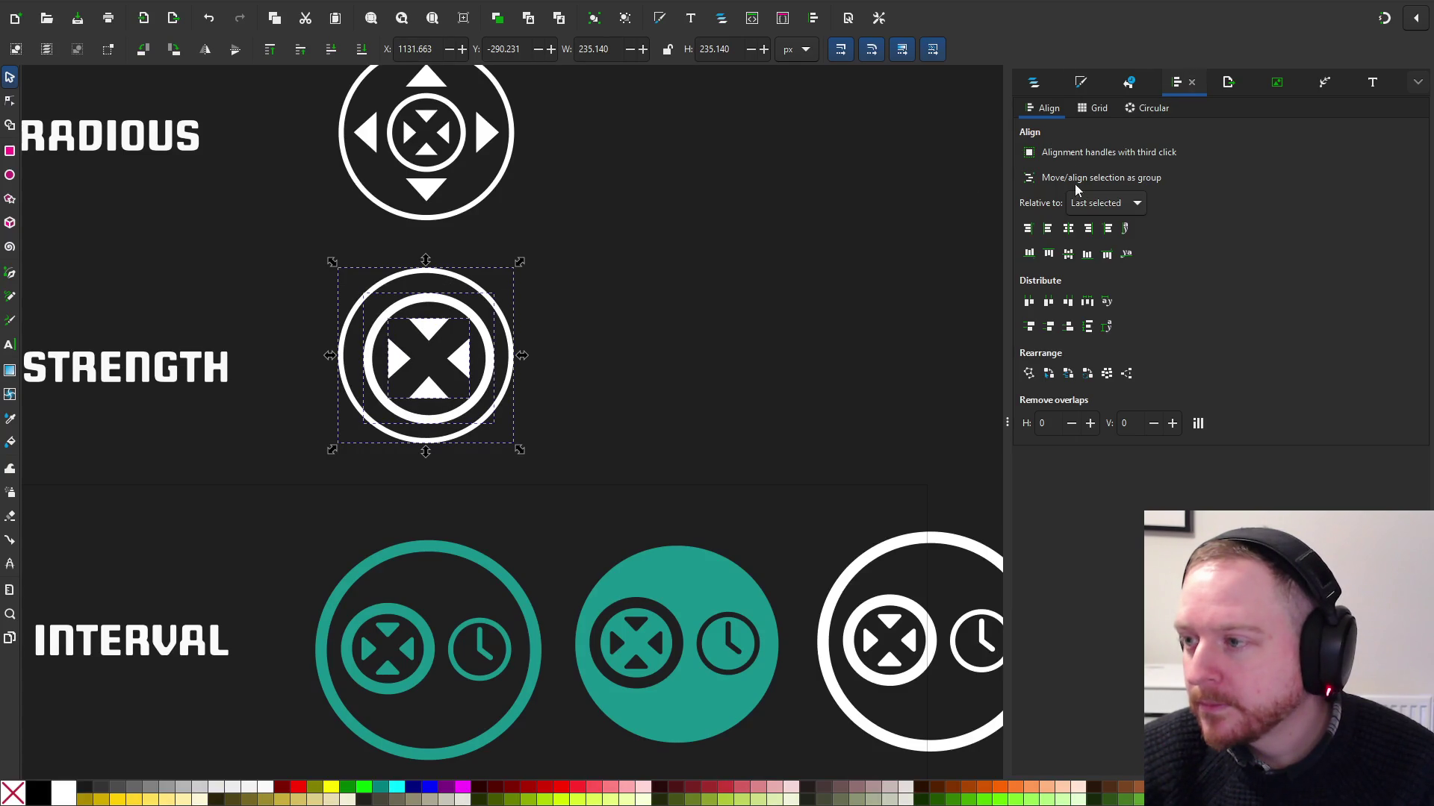
{"action": "left_click", "coordinate": [513, 353], "text": "shift"}
{"action": "left_click", "coordinate": [1106, 202]}
{"action": "left_click", "coordinate": [1097, 274]}
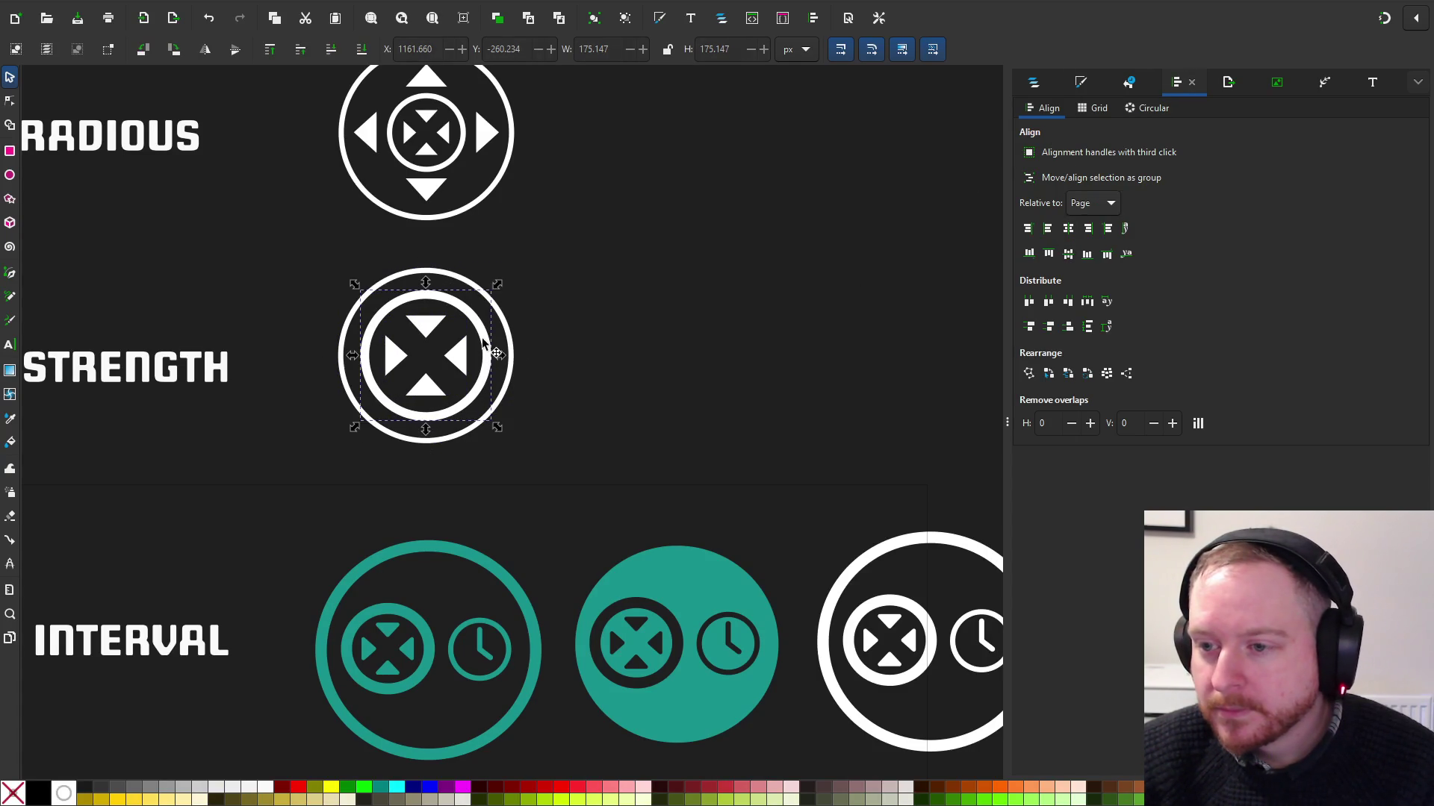
Set the Pull Strength ring's stroke width to 12 px and check the icon
{"action": "left_click", "coordinate": [1084, 87]}
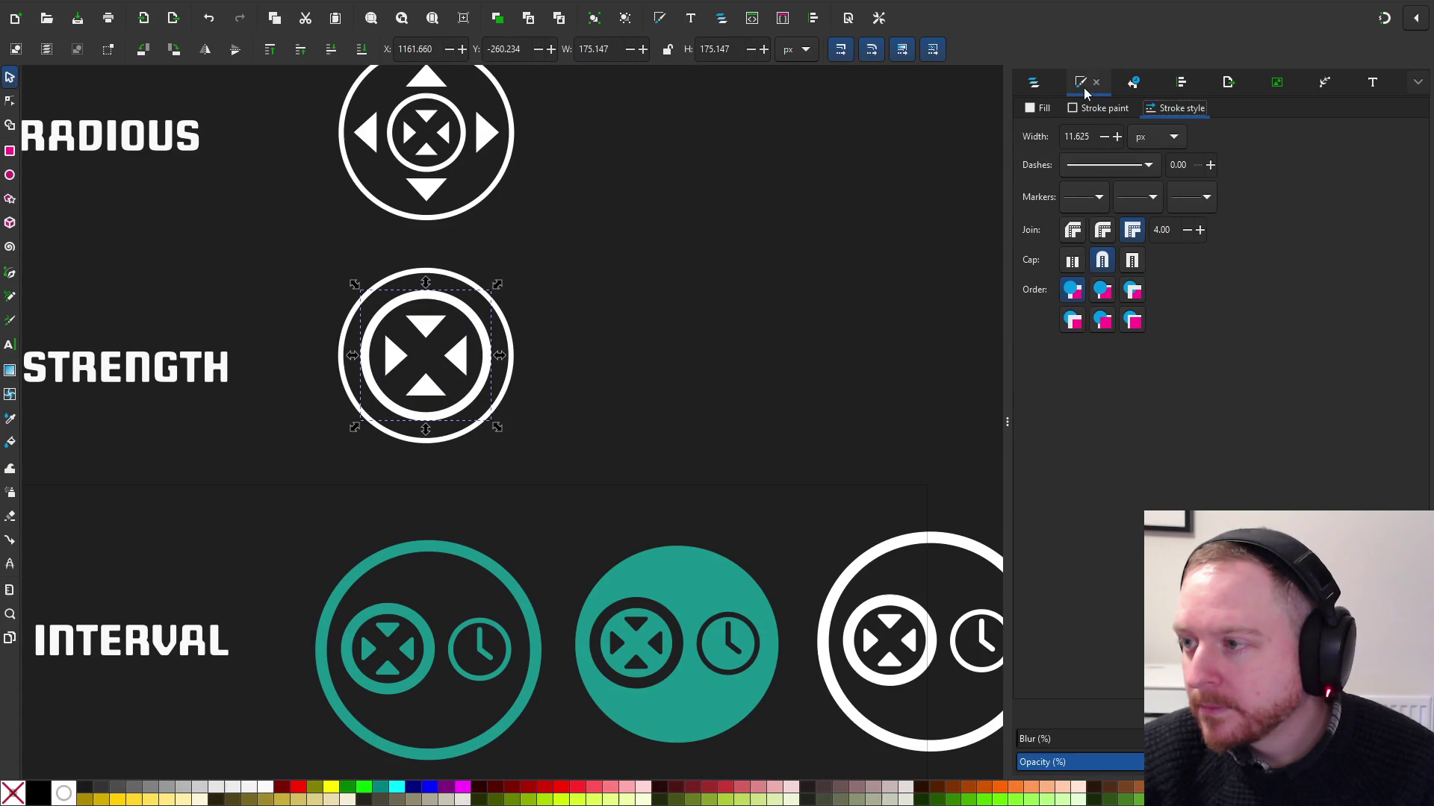
{"action": "double_click", "coordinate": [1077, 137]}
{"action": "type", "text": "12"}
{"action": "key", "text": "Return"}
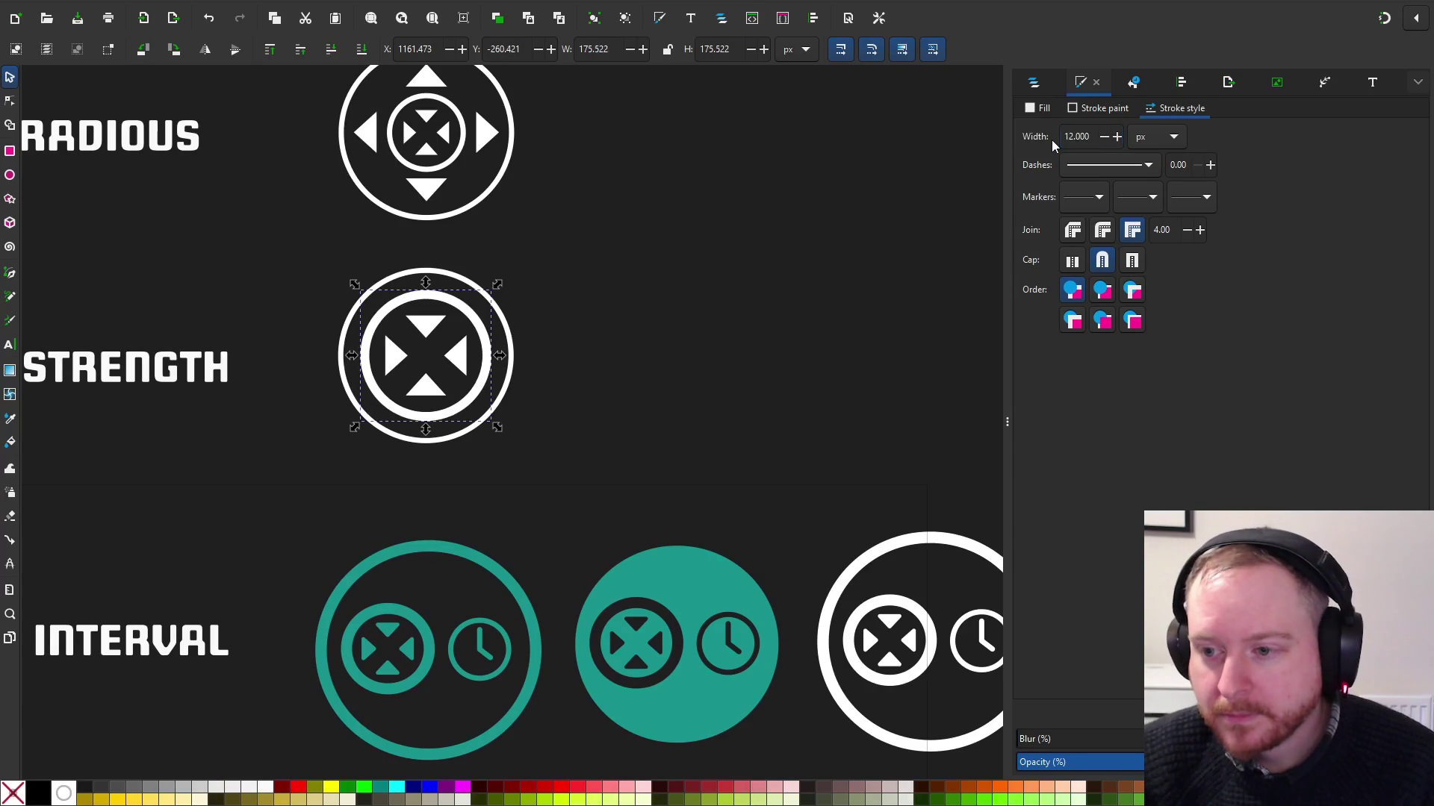
{"action": "left_click", "coordinate": [722, 276]}
{"action": "scroll", "coordinate": [635, 299], "scroll_direction": "down", "scroll_amount": 1}
{"action": "left_click", "coordinate": [515, 321]}
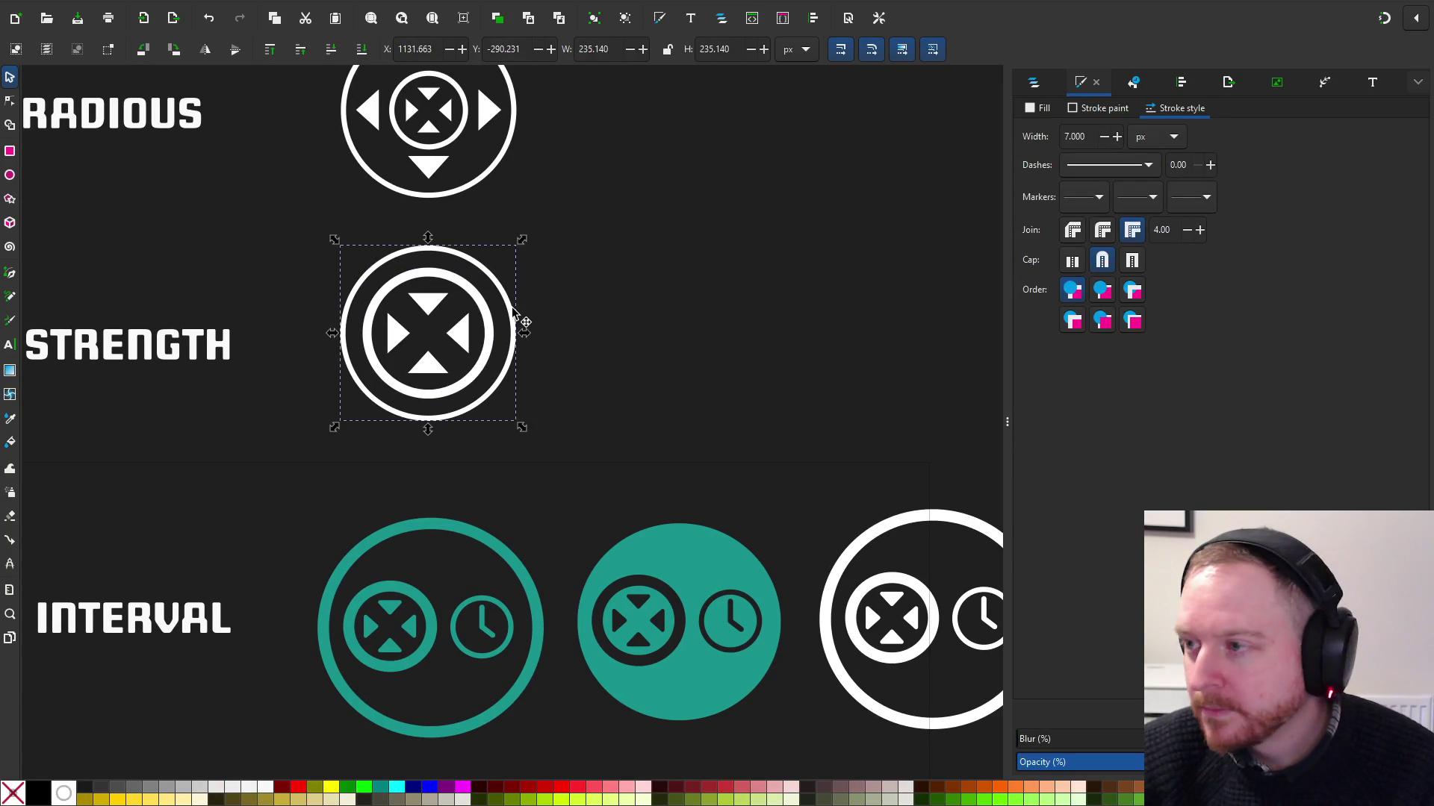
{"action": "scroll", "coordinate": [598, 296], "scroll_direction": "up", "scroll_amount": 1, "text": "ctrl"}
{"action": "left_click", "coordinate": [179, 218]}
{"action": "scroll", "coordinate": [198, 230], "scroll_direction": "down", "scroll_amount": 1, "text": "ctrl"}
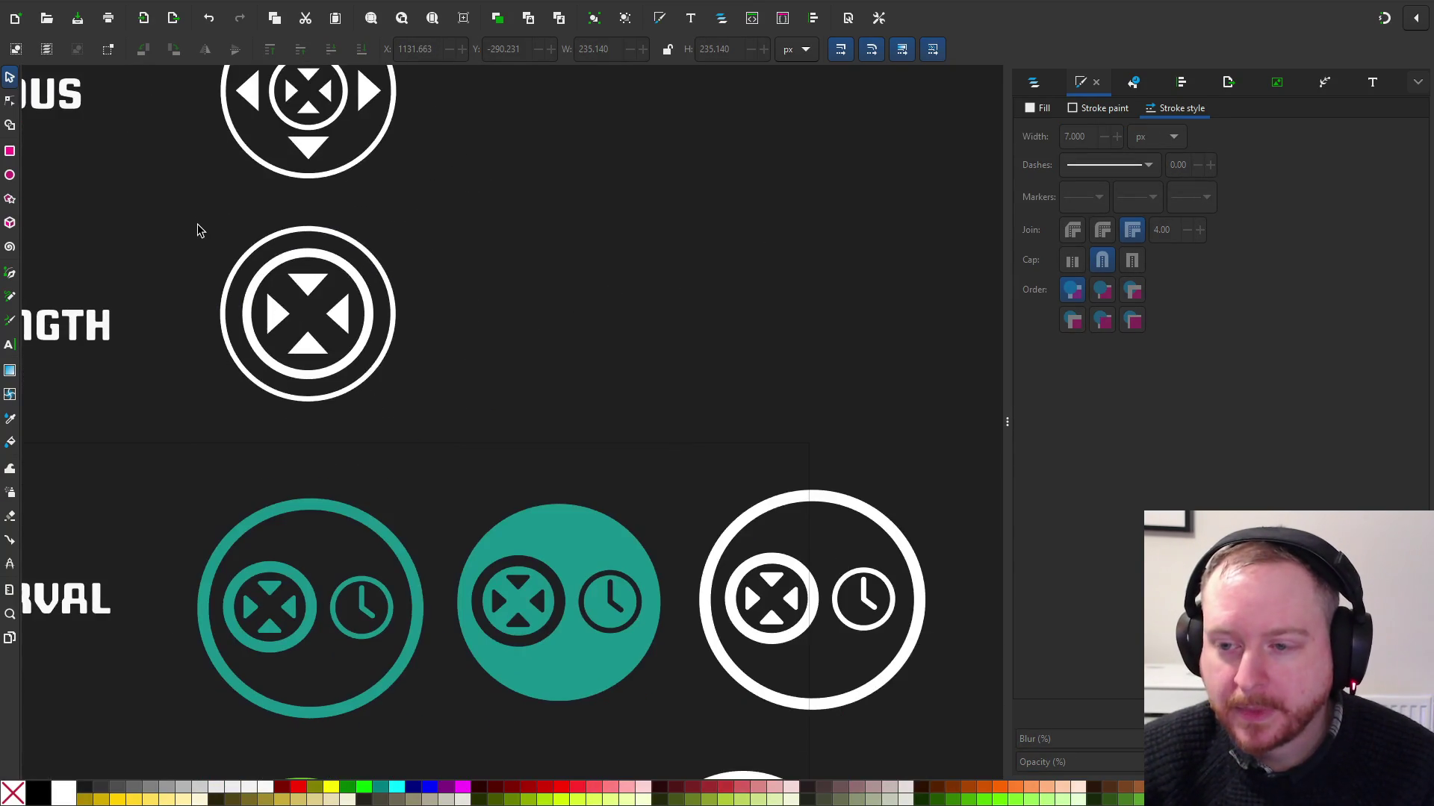
{"action": "left_click", "coordinate": [420, 424]}
{"action": "scroll", "coordinate": [535, 502], "scroll_direction": "up", "scroll_amount": 3}
Save the icon sheet from the File menu
{"action": "scroll", "coordinate": [640, 352], "scroll_direction": "down", "scroll_amount": 3, "text": "ctrl"}
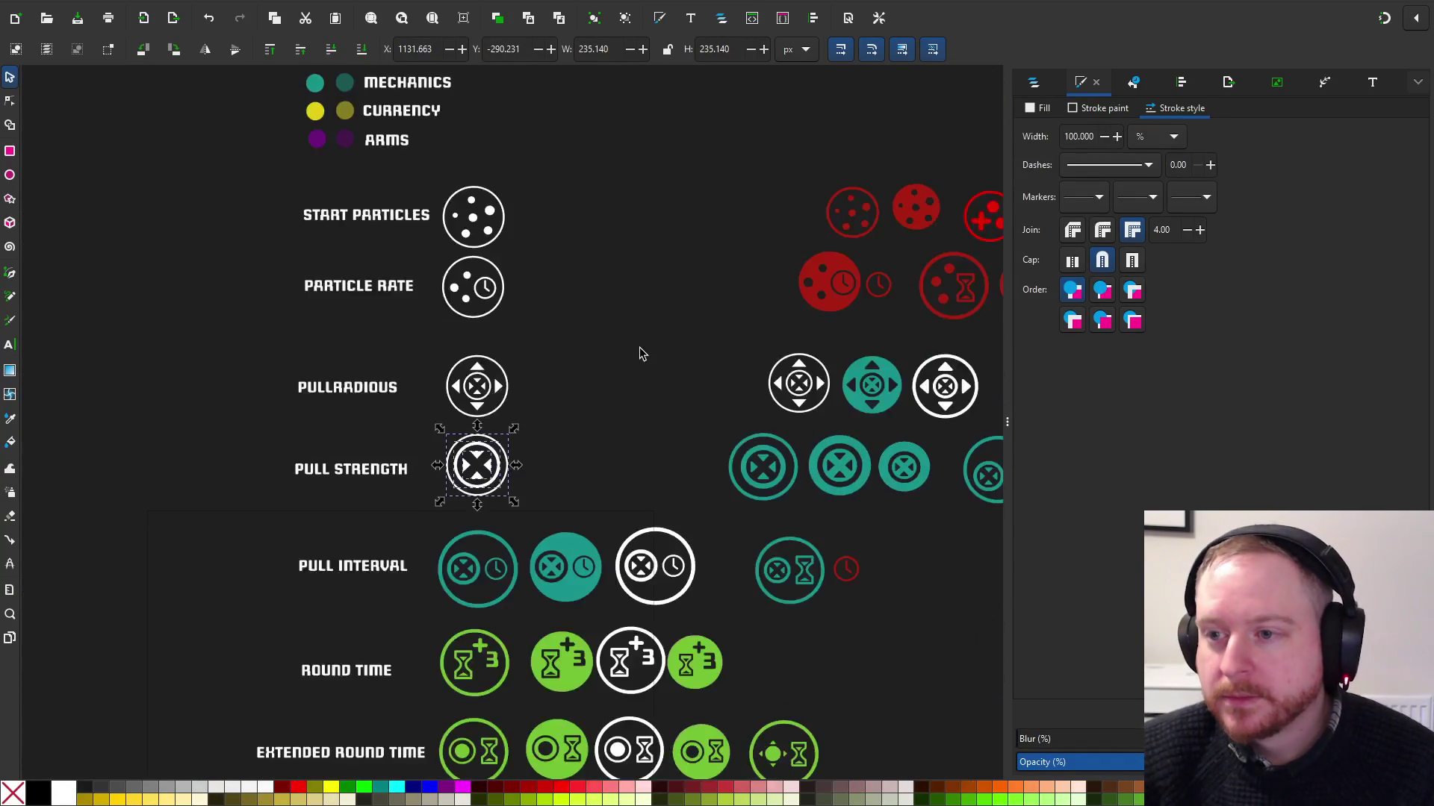
{"action": "scroll", "coordinate": [602, 358], "scroll_direction": "down", "scroll_amount": 3}
{"action": "scroll", "coordinate": [601, 358], "scroll_direction": "up", "scroll_amount": 3, "text": "ctrl"}
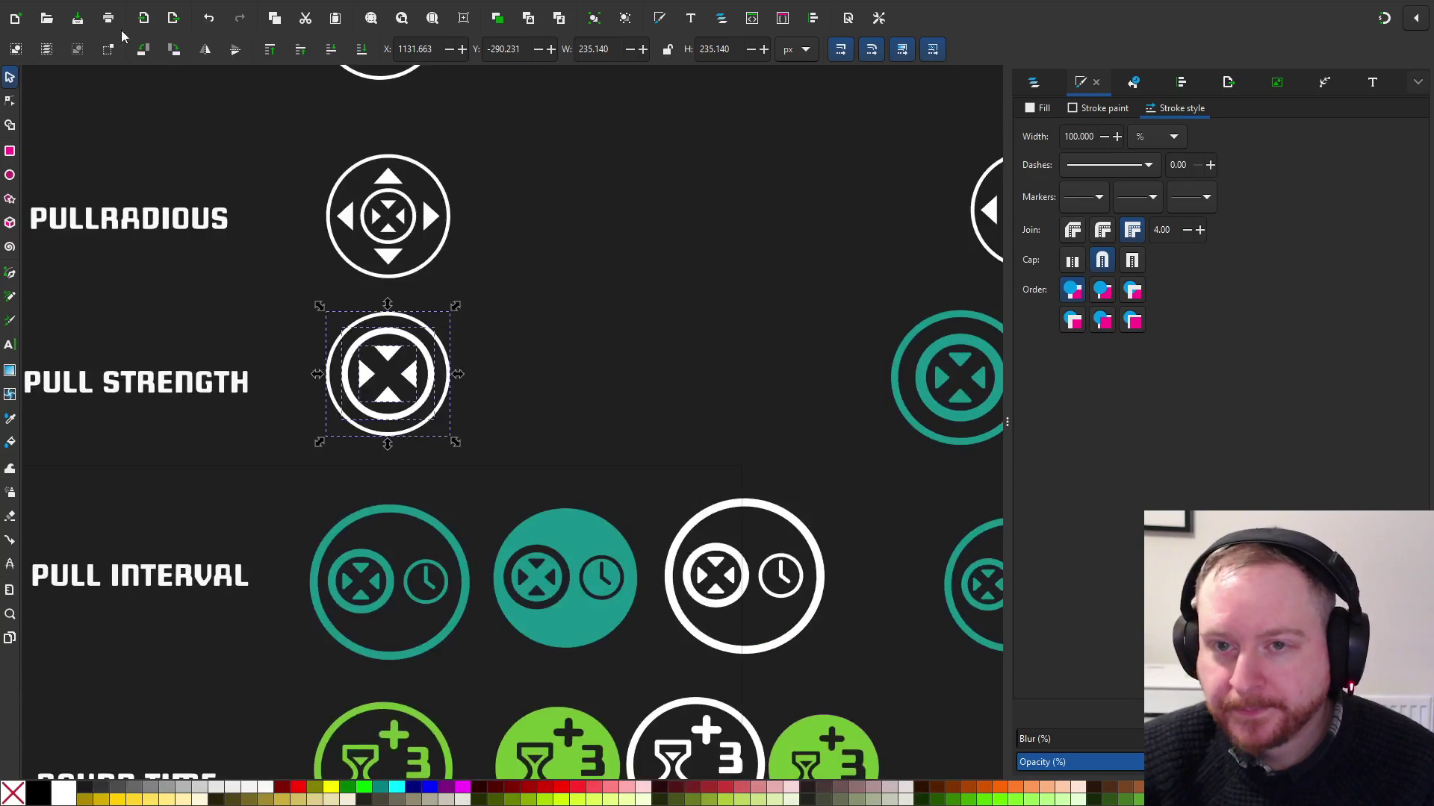
{"action": "left_click", "coordinate": [21, 2]}
{"action": "left_click", "coordinate": [45, 108]}
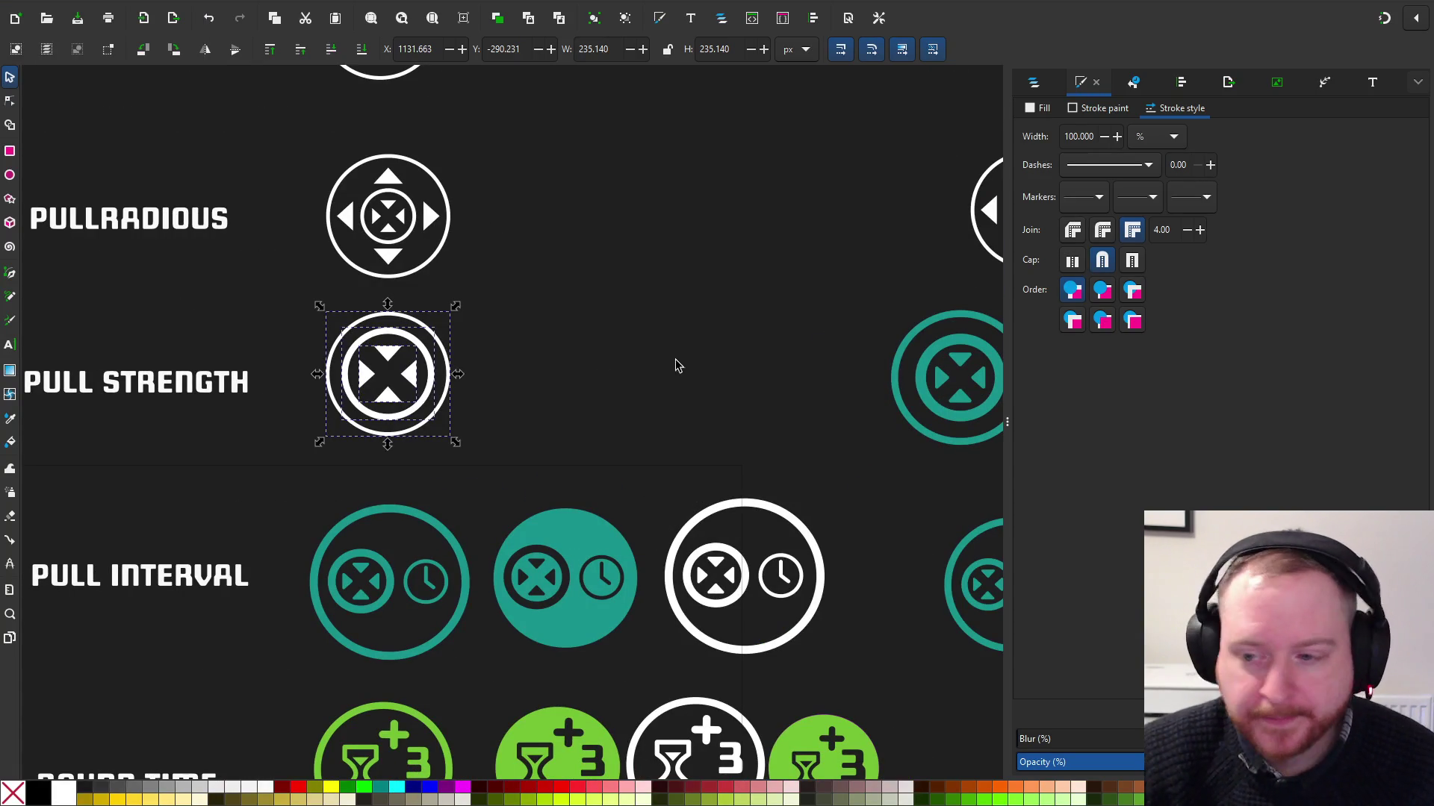
Look over the whole icon sheet, then save it again
{"action": "left_click", "coordinate": [579, 360]}
{"action": "scroll", "coordinate": [578, 361], "scroll_direction": "down", "scroll_amount": 1}
{"action": "scroll", "coordinate": [590, 351], "scroll_direction": "left", "scroll_amount": 1}
{"action": "scroll", "coordinate": [620, 355], "scroll_direction": "left", "scroll_amount": 1}
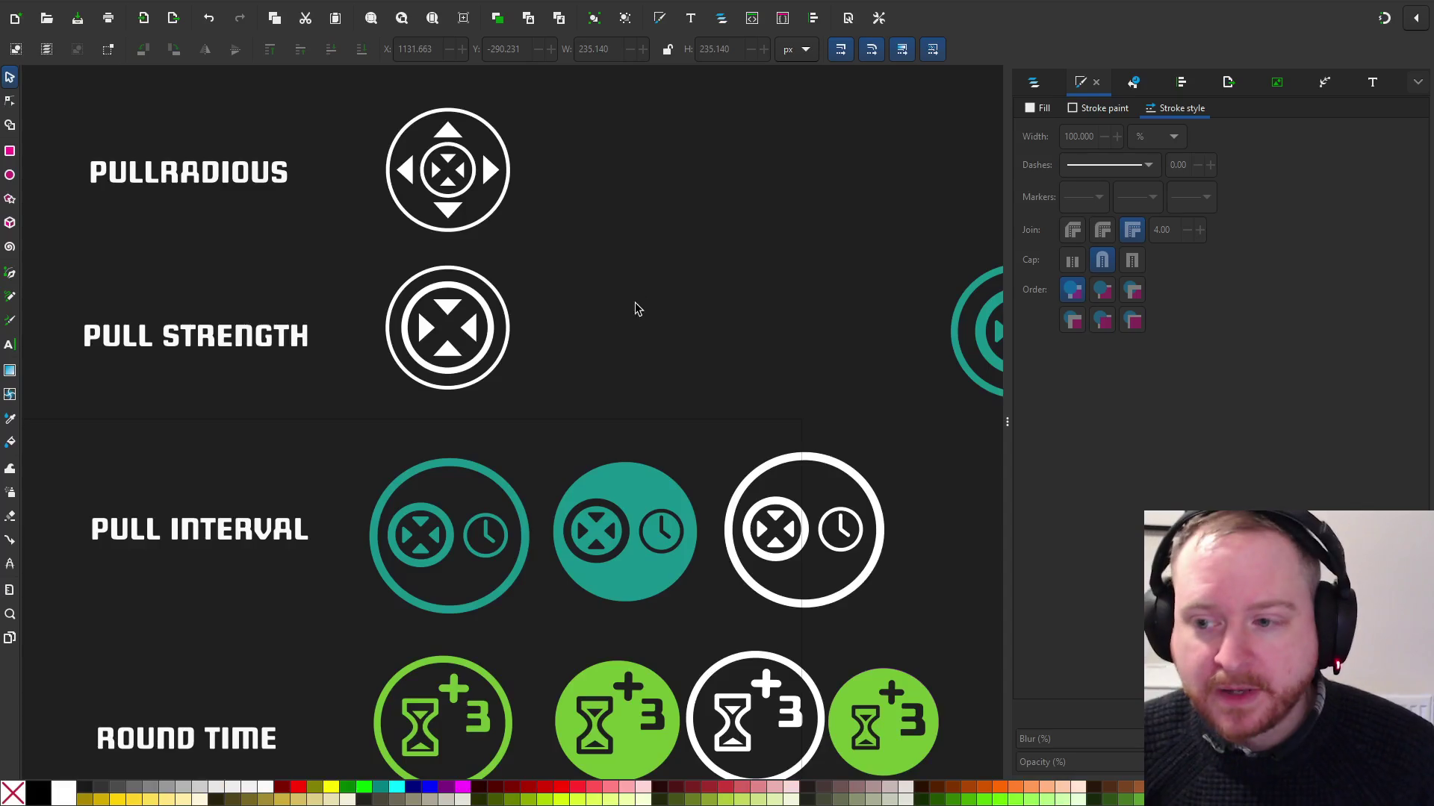
{"action": "scroll", "coordinate": [613, 324], "scroll_direction": "up", "scroll_amount": 1}
{"action": "scroll", "coordinate": [614, 324], "scroll_direction": "right", "scroll_amount": 1}
{"action": "scroll", "coordinate": [601, 351], "scroll_direction": "up", "scroll_amount": 2}
{"action": "scroll", "coordinate": [590, 366], "scroll_direction": "down", "scroll_amount": 3, "text": "ctrl"}
{"action": "scroll", "coordinate": [635, 351], "scroll_direction": "left", "scroll_amount": 1}
{"action": "scroll", "coordinate": [635, 351], "scroll_direction": "up", "scroll_amount": 1}
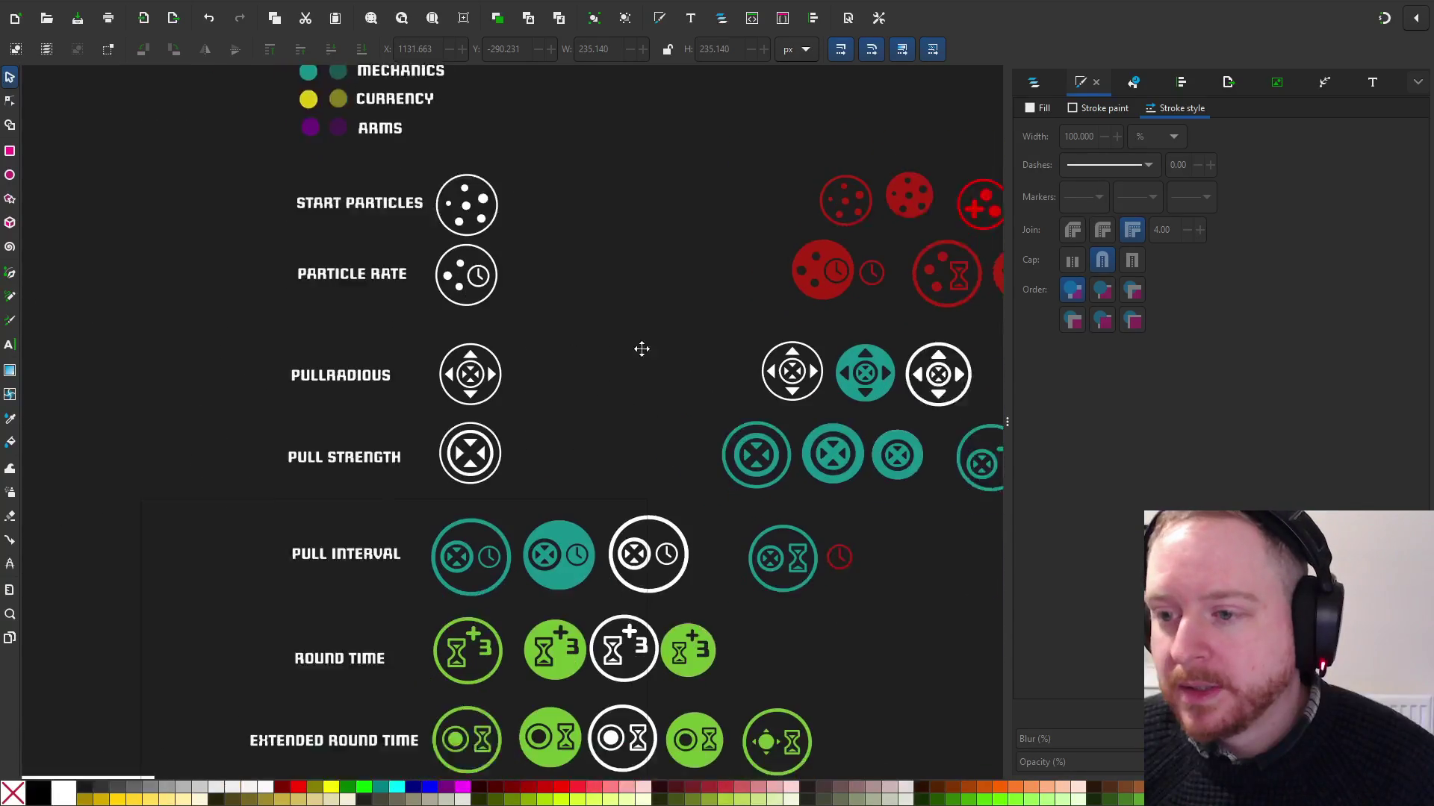
{"action": "scroll", "coordinate": [653, 345], "scroll_direction": "left", "scroll_amount": 1}
{"action": "scroll", "coordinate": [654, 345], "scroll_direction": "down", "scroll_amount": 1}
{"action": "scroll", "coordinate": [655, 344], "scroll_direction": "down", "scroll_amount": 2, "text": "ctrl"}
{"action": "scroll", "coordinate": [672, 374], "scroll_direction": "down", "scroll_amount": 1}
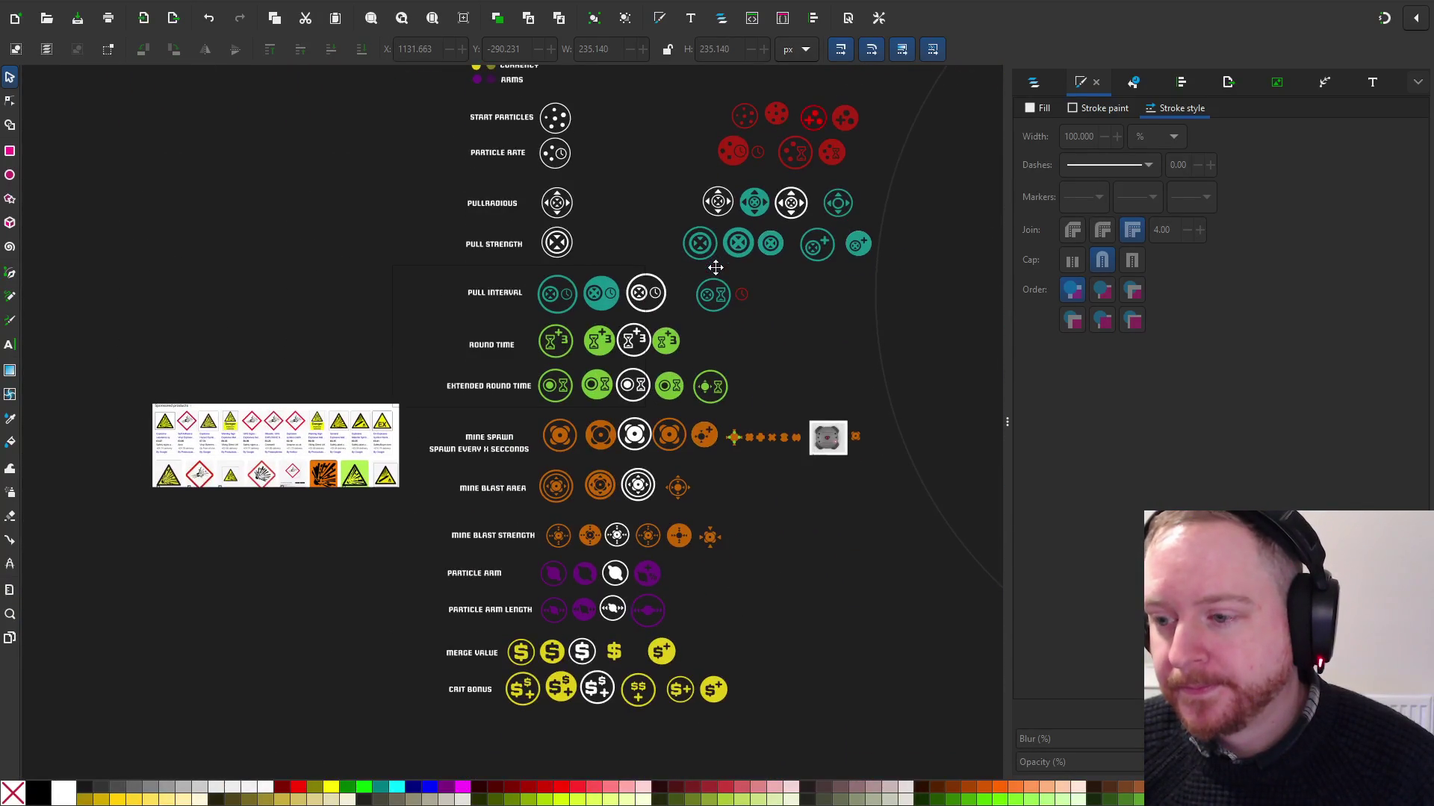
{"action": "scroll", "coordinate": [698, 410], "scroll_direction": "up", "scroll_amount": 2}
{"action": "scroll", "coordinate": [579, 326], "scroll_direction": "up", "scroll_amount": 3, "text": "ctrl"}
{"action": "scroll", "coordinate": [624, 314], "scroll_direction": "down", "scroll_amount": 2}
{"action": "scroll", "coordinate": [624, 313], "scroll_direction": "left", "scroll_amount": 2}
{"action": "scroll", "coordinate": [608, 381], "scroll_direction": "up", "scroll_amount": 2, "text": "ctrl"}
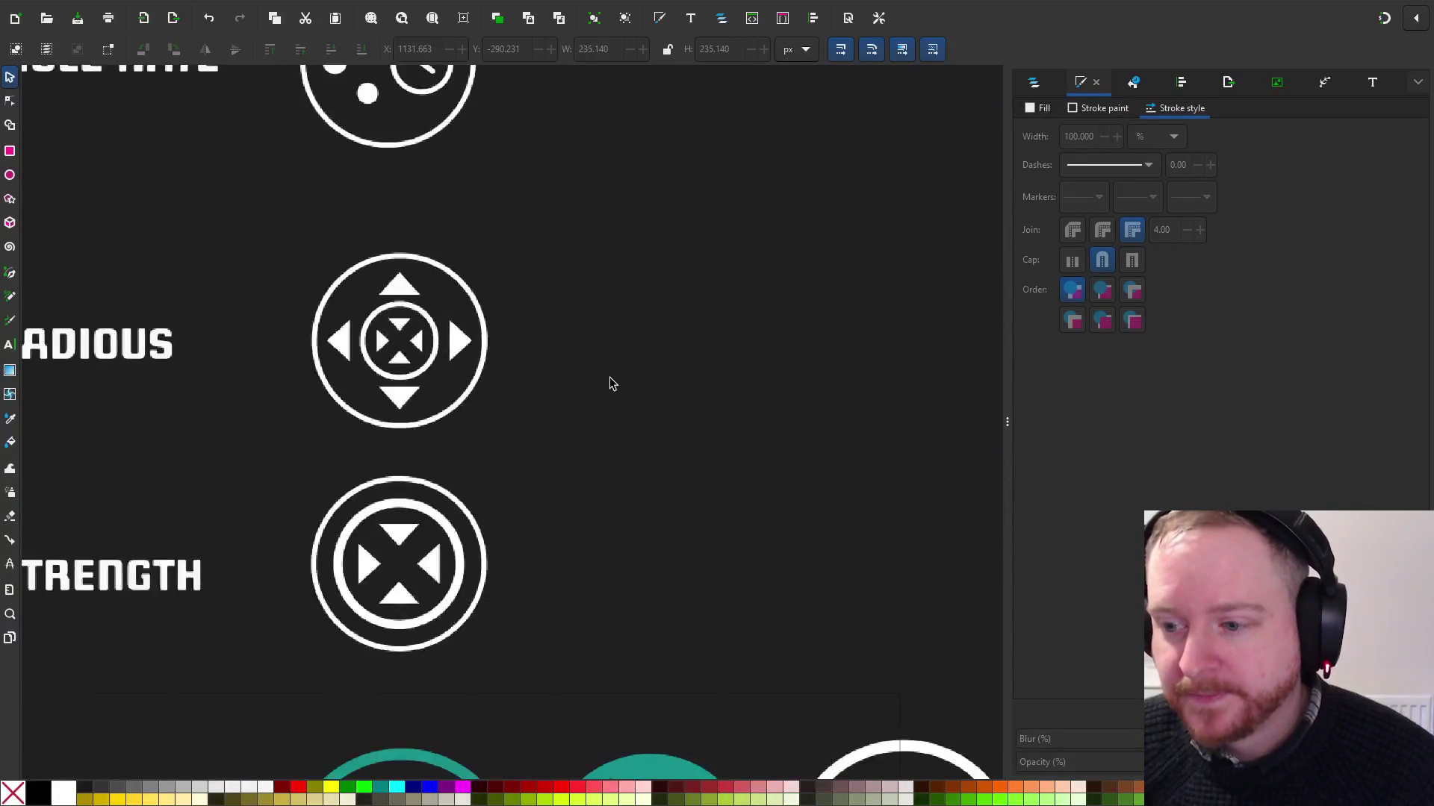
{"action": "scroll", "coordinate": [667, 317], "scroll_direction": "down", "scroll_amount": 2}
{"action": "key", "text": "alt+f"}
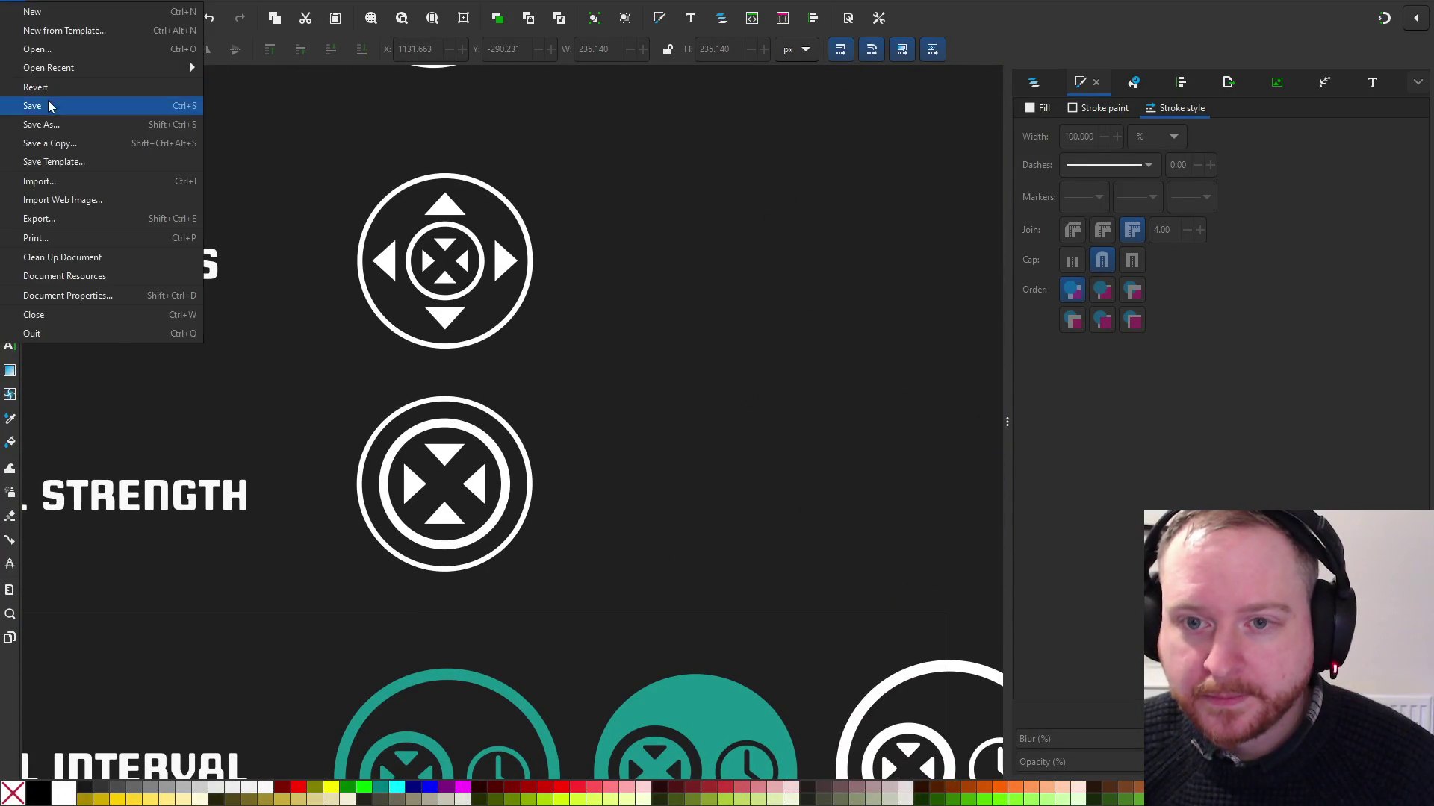
{"action": "left_click", "coordinate": [48, 104]}
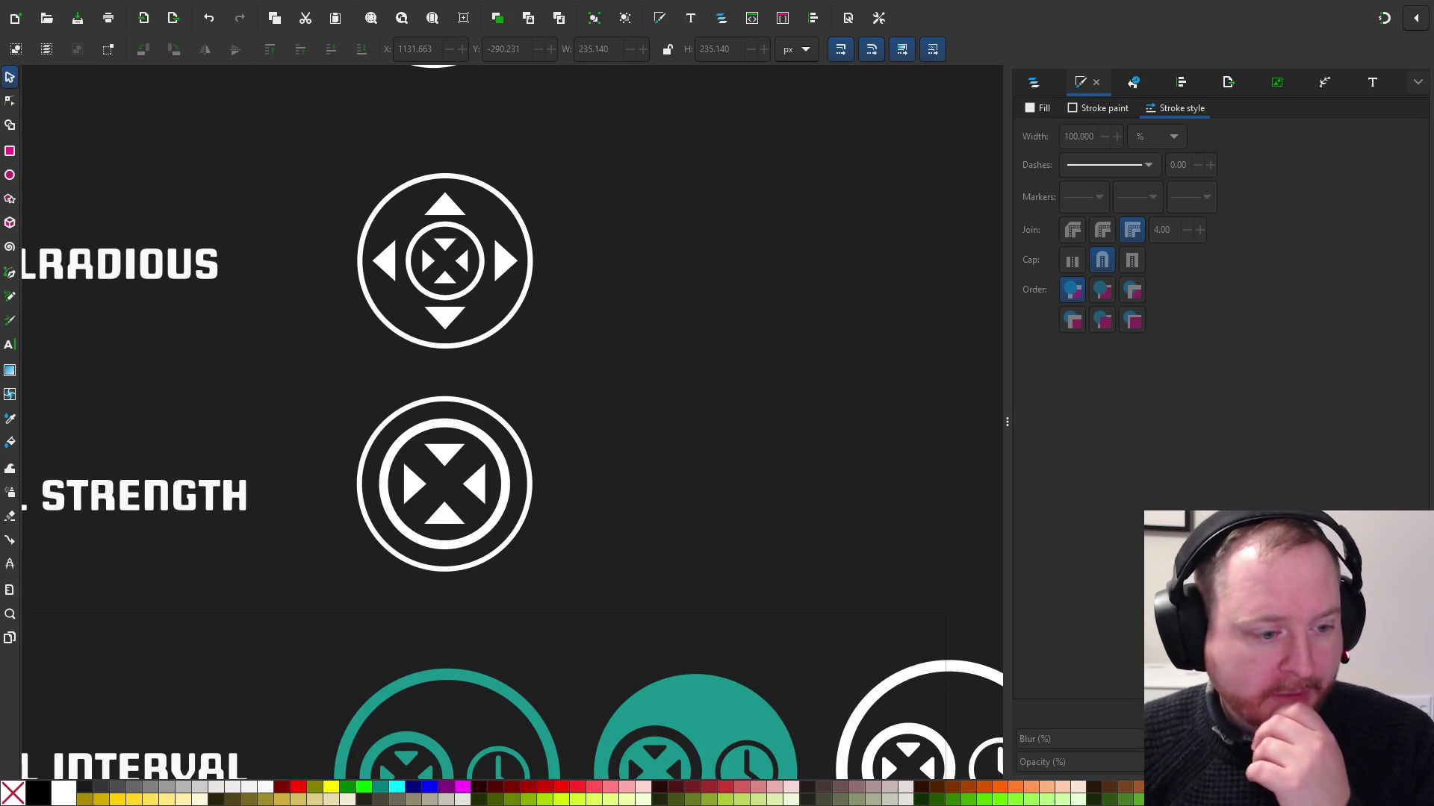
{"action": "key", "text": "Escape"}
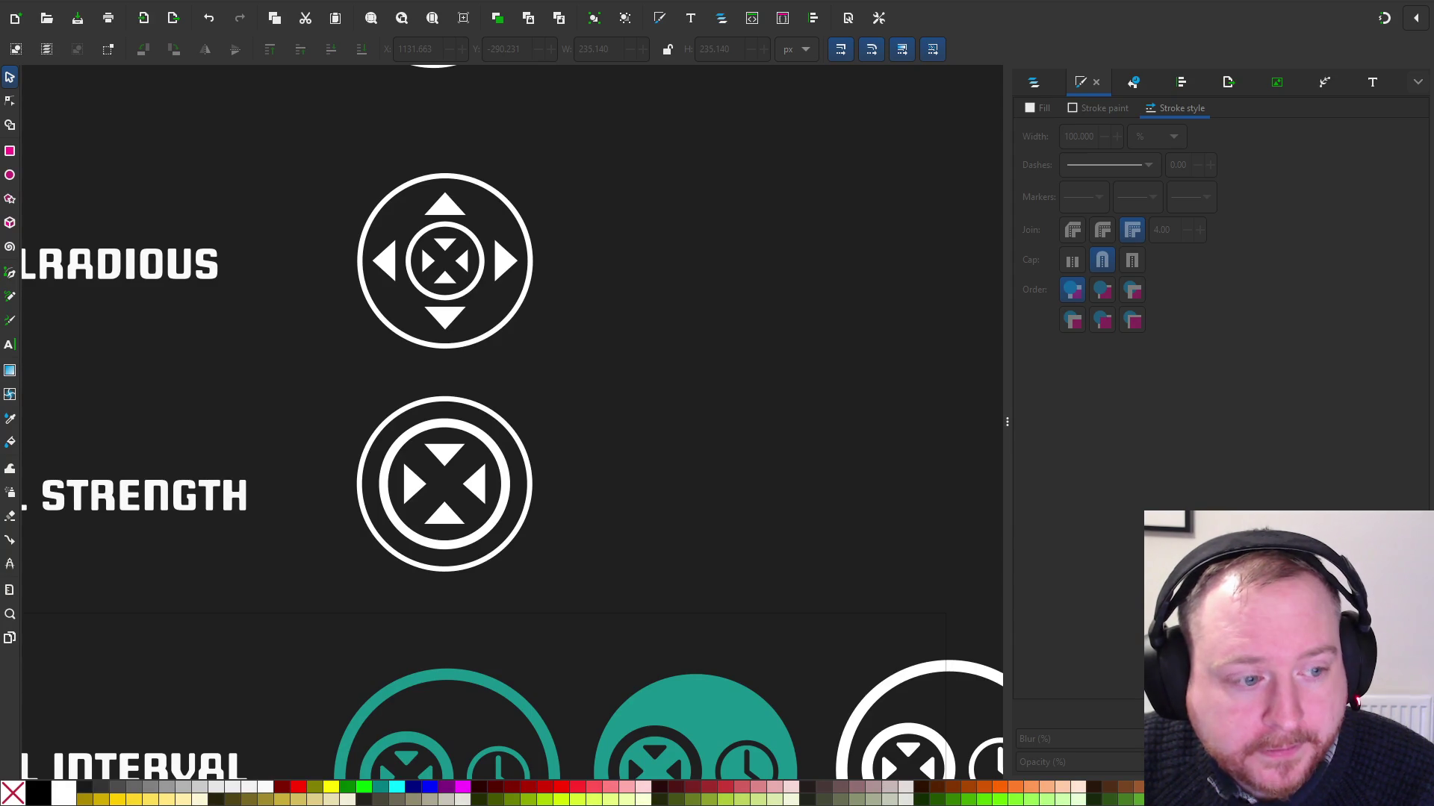
Switch to Chrome and play 'How To Know If A Game Is Worth Making' full screen
{"action": "key", "text": "alt+Tab"}
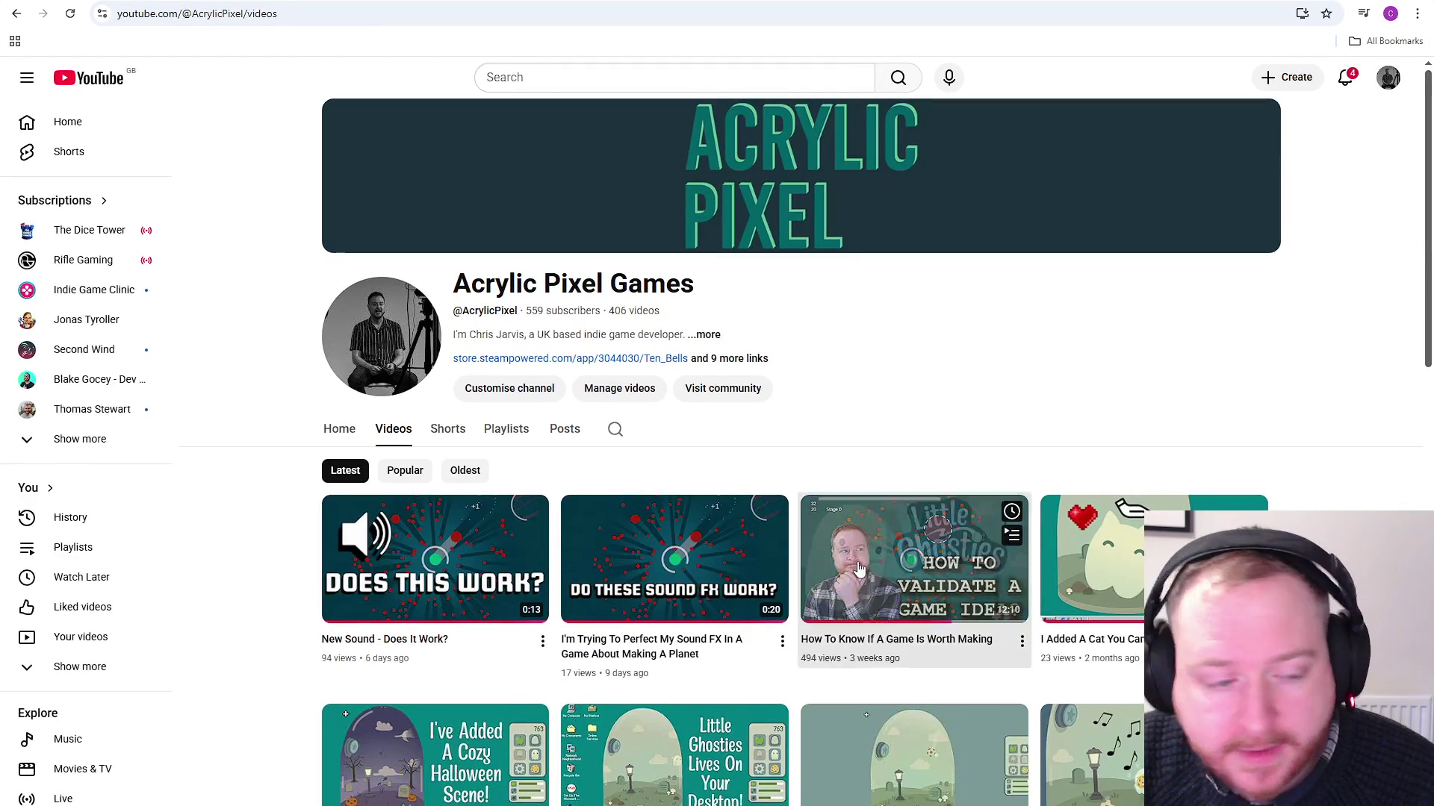
{"action": "left_click", "coordinate": [914, 559]}
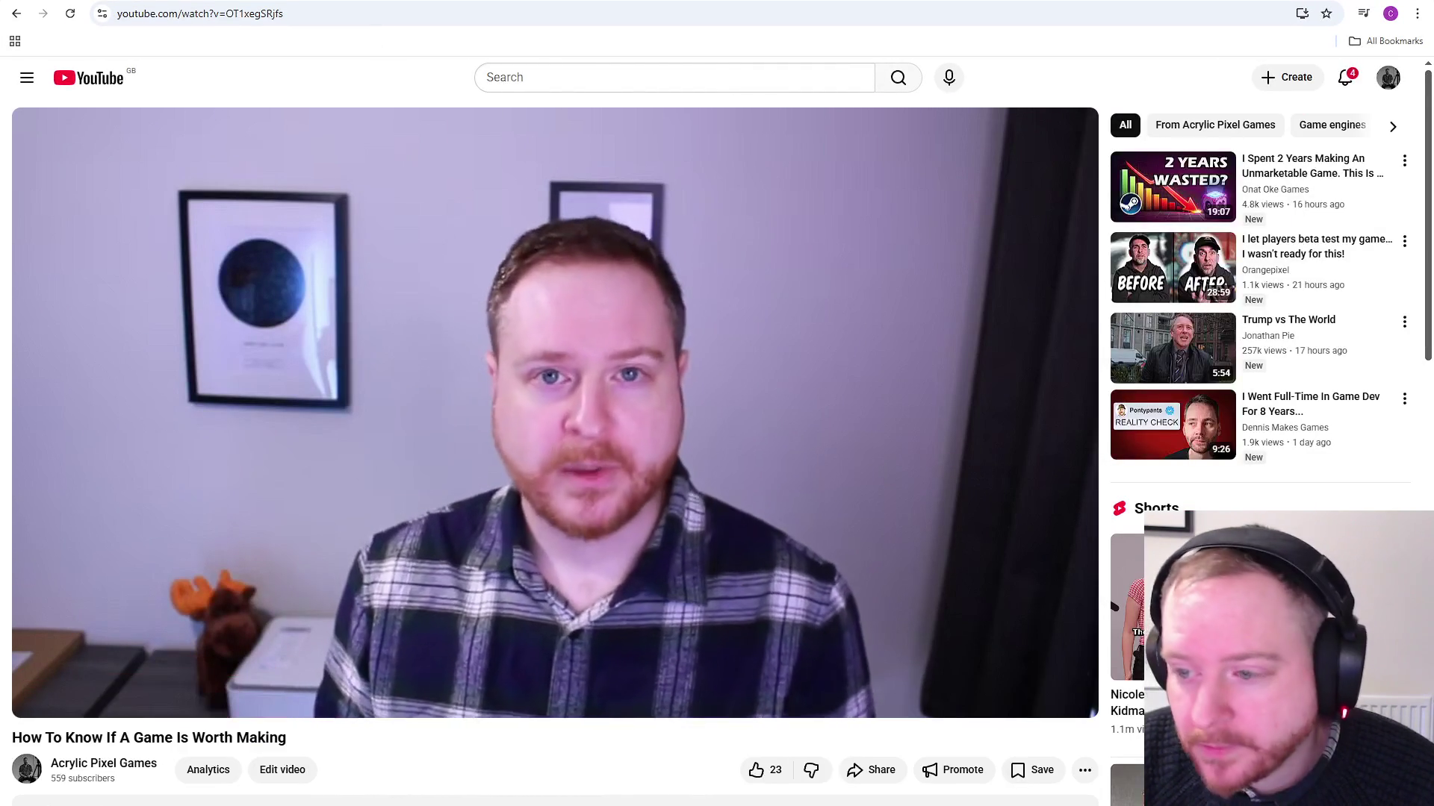
{"action": "left_click", "coordinate": [1068, 697]}
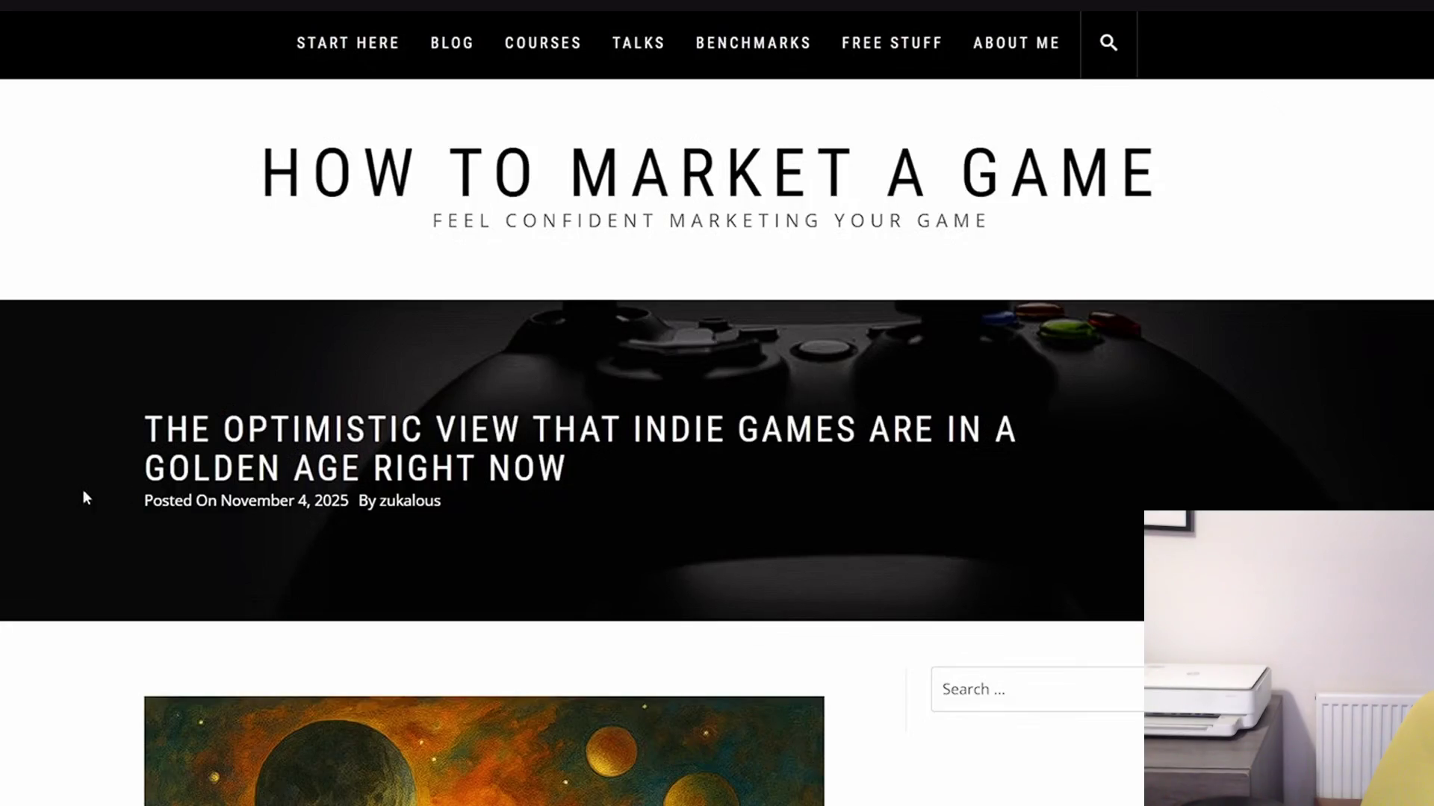
Scroll through the golden-age indie games blog post down to the Mage Arena example
{"action": "scroll", "coordinate": [48, 492], "scroll_direction": "down", "scroll_amount": 3}
{"action": "scroll", "coordinate": [50, 499], "scroll_direction": "down", "scroll_amount": 10}
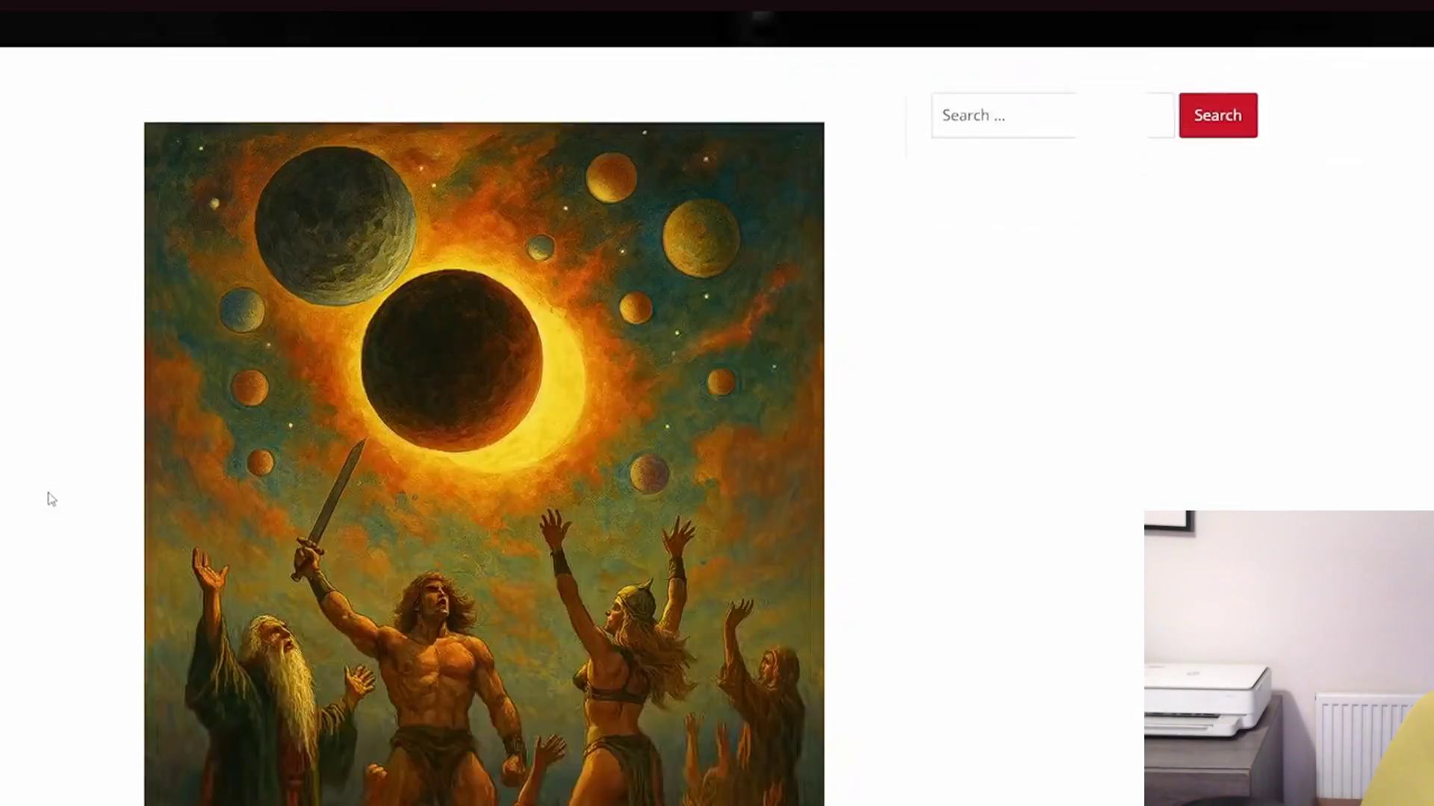
{"action": "scroll", "coordinate": [50, 499], "scroll_direction": "down", "scroll_amount": 10}
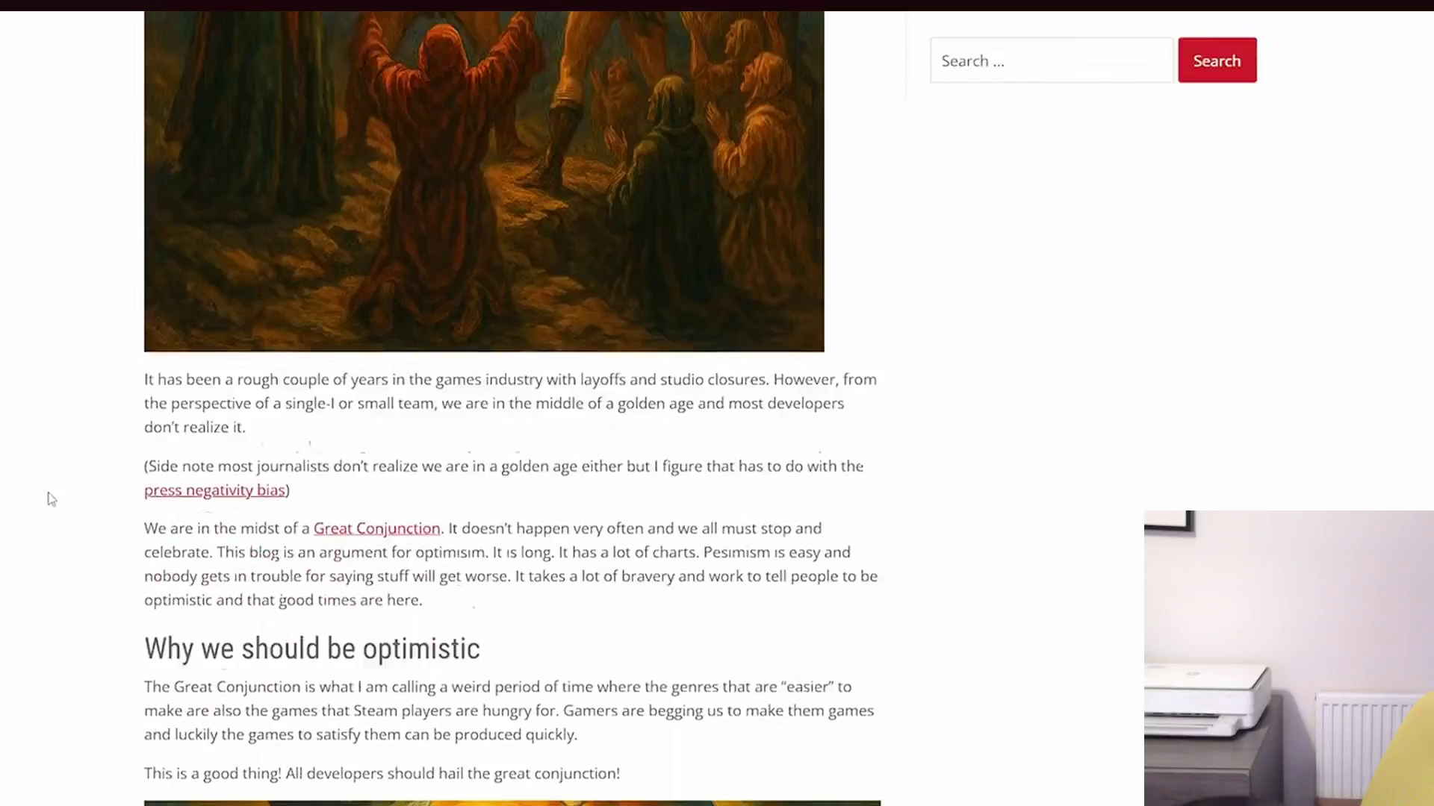
{"action": "scroll", "coordinate": [51, 499], "scroll_direction": "down", "scroll_amount": 5}
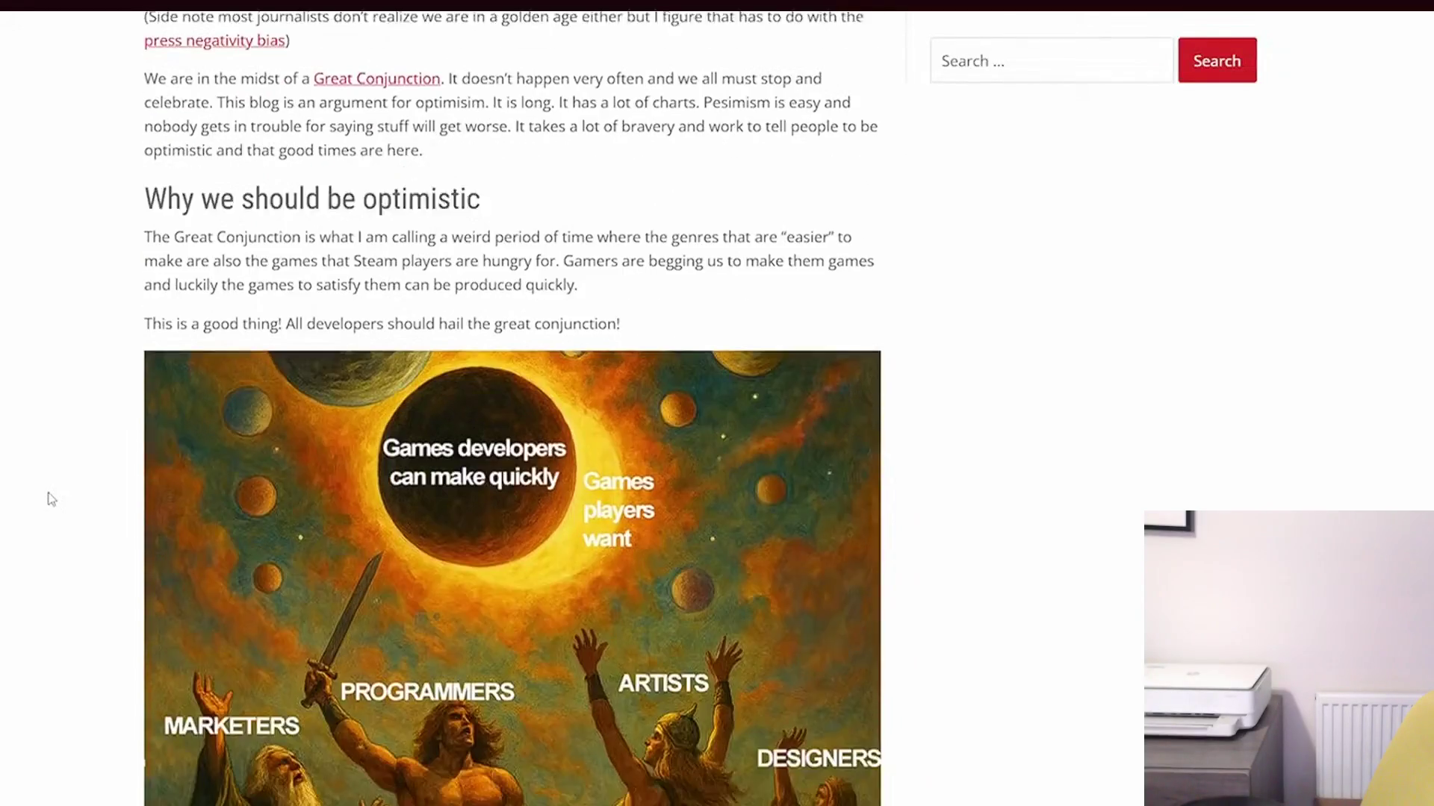
{"action": "scroll", "coordinate": [51, 499], "scroll_direction": "down", "scroll_amount": 8}
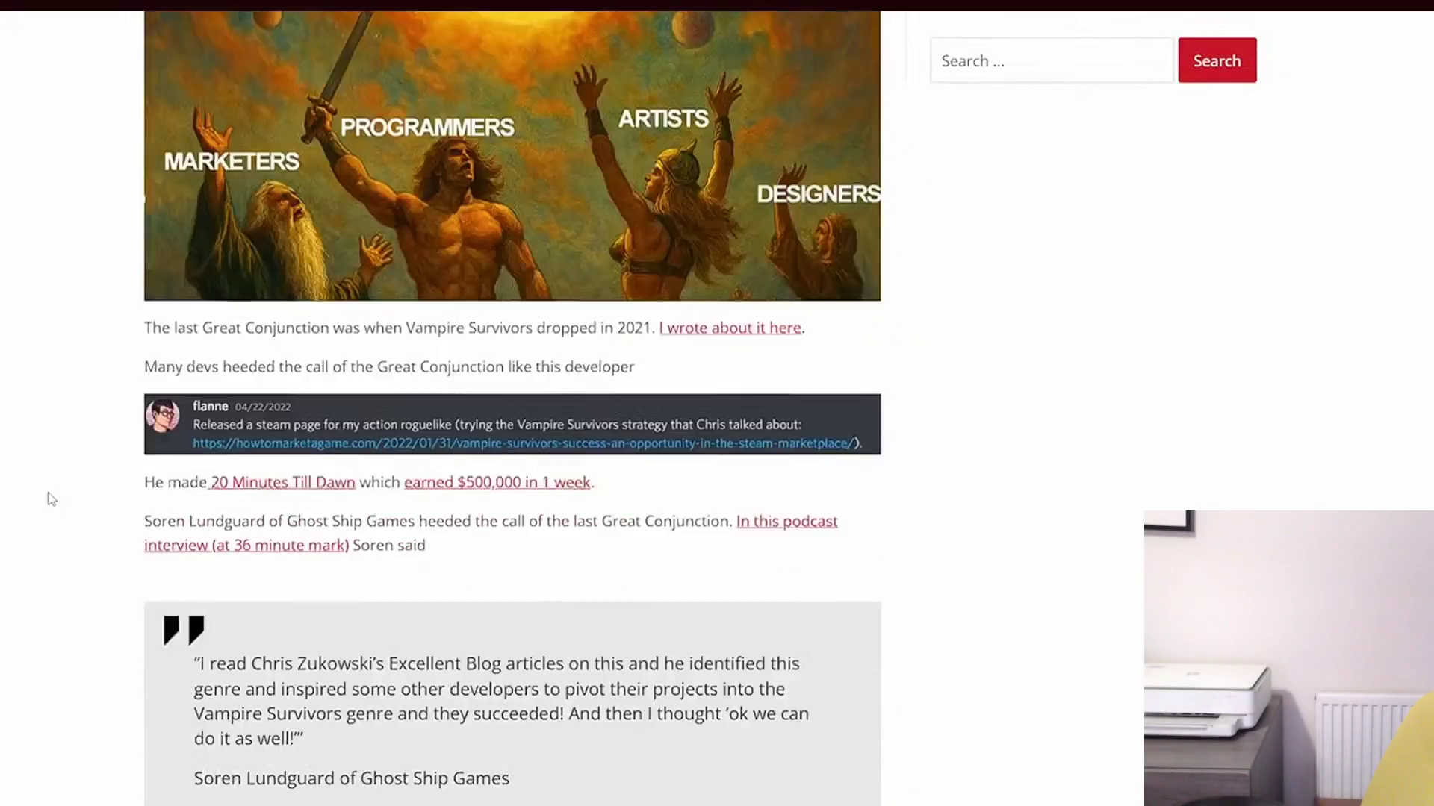
{"action": "scroll", "coordinate": [51, 499], "scroll_direction": "down", "scroll_amount": 8}
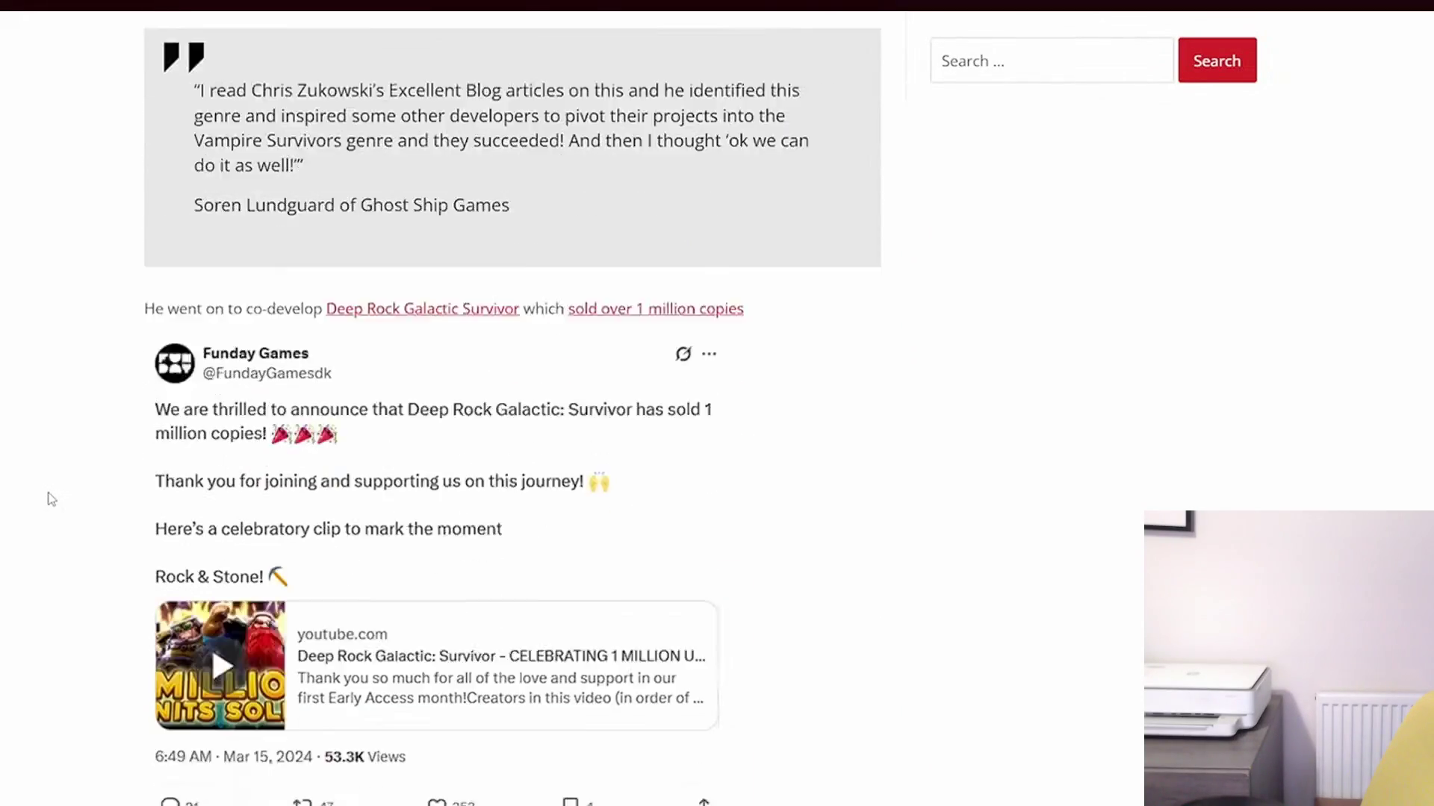
{"action": "scroll", "coordinate": [50, 498], "scroll_direction": "down", "scroll_amount": 10}
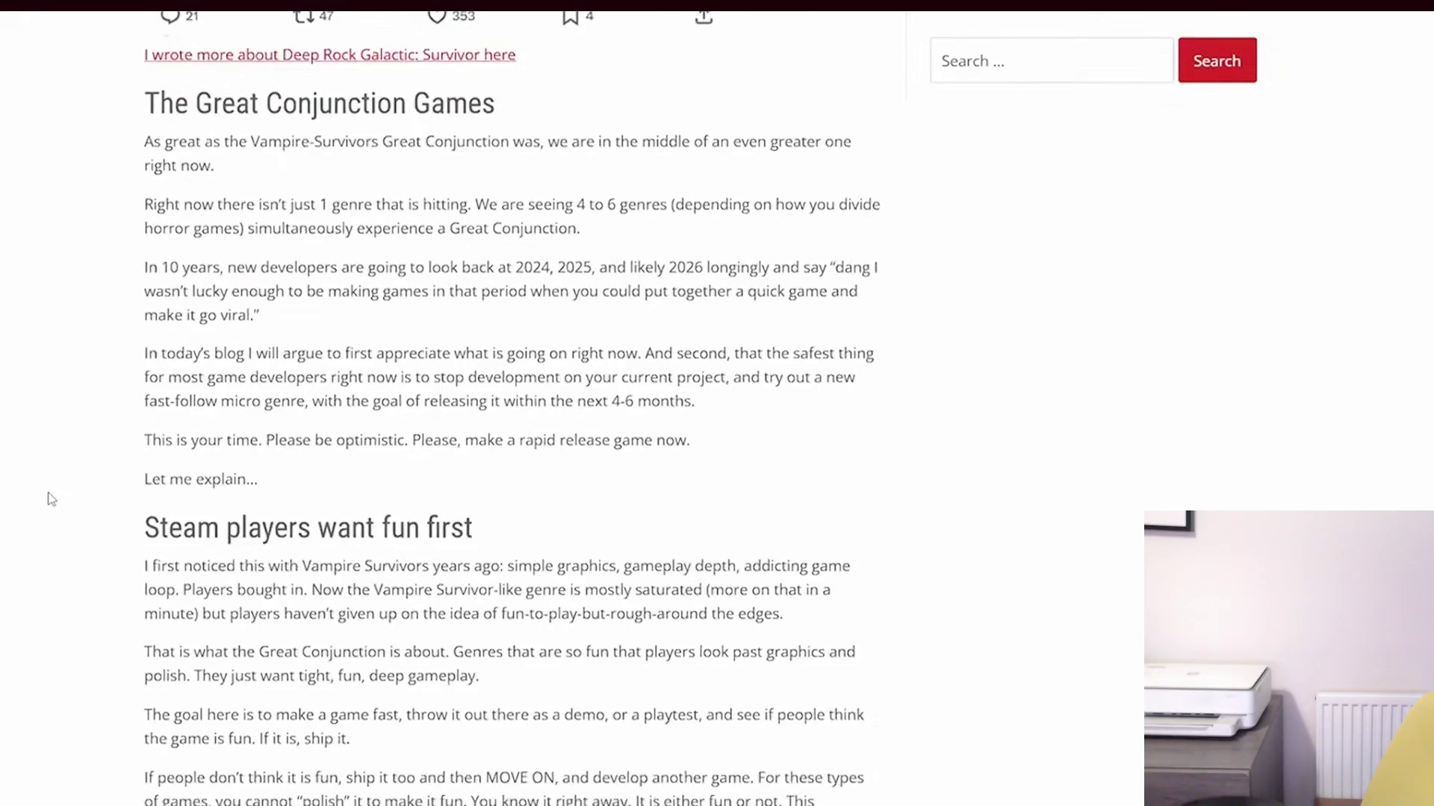
{"action": "scroll", "coordinate": [51, 499], "scroll_direction": "down", "scroll_amount": 9}
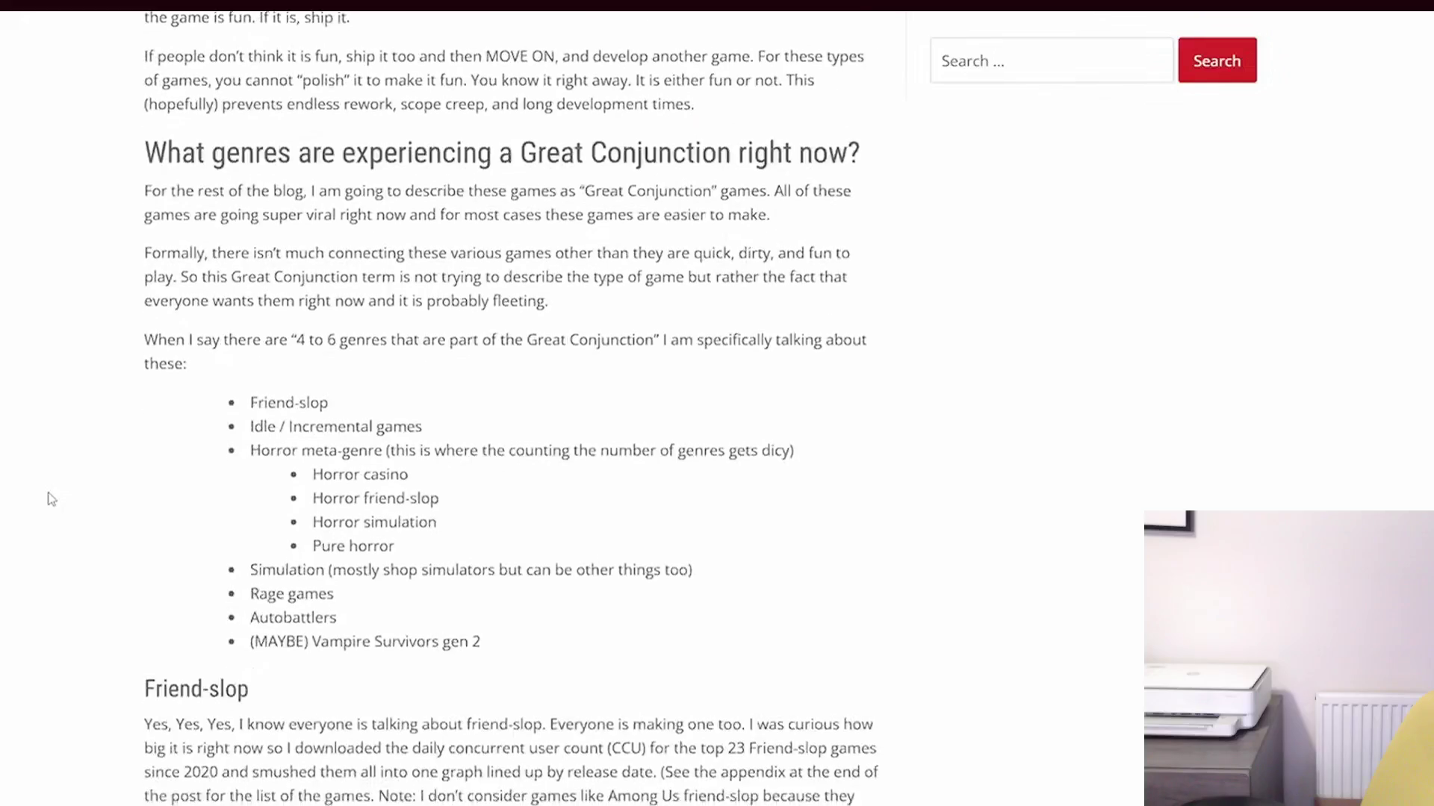
{"action": "scroll", "coordinate": [51, 499], "scroll_direction": "down", "scroll_amount": 5}
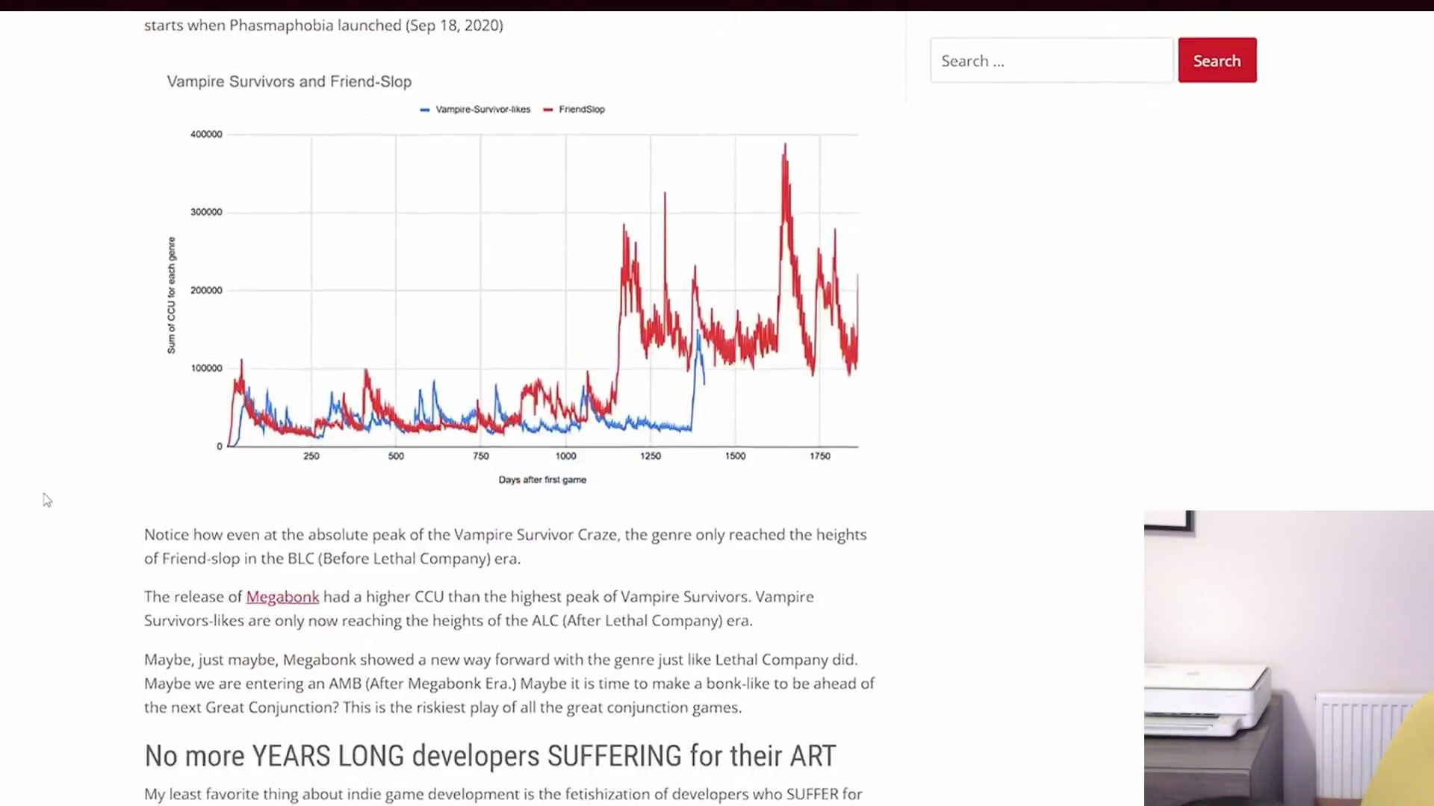
{"action": "scroll", "coordinate": [47, 499], "scroll_direction": "down", "scroll_amount": 10}
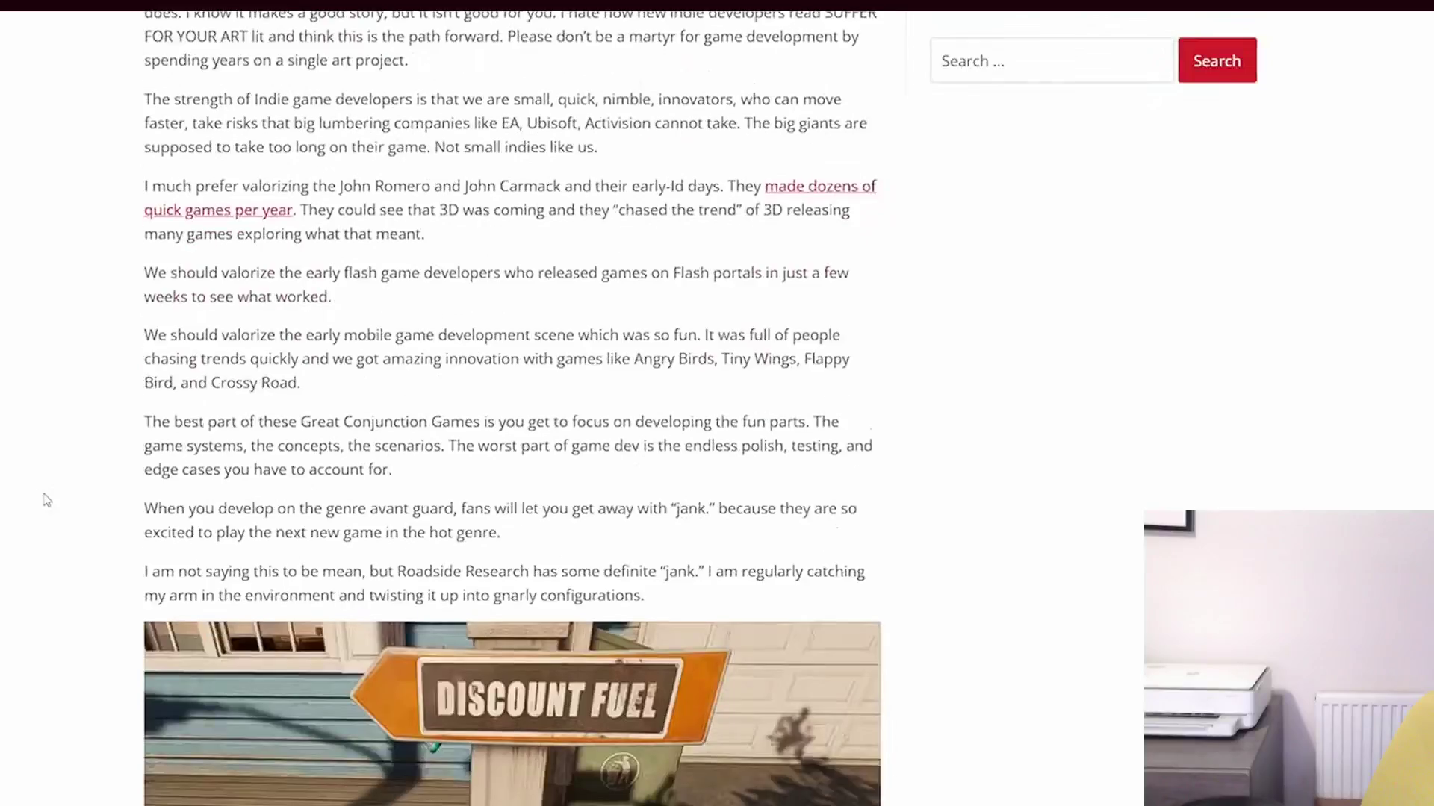
{"action": "scroll", "coordinate": [46, 500], "scroll_direction": "down", "scroll_amount": 10}
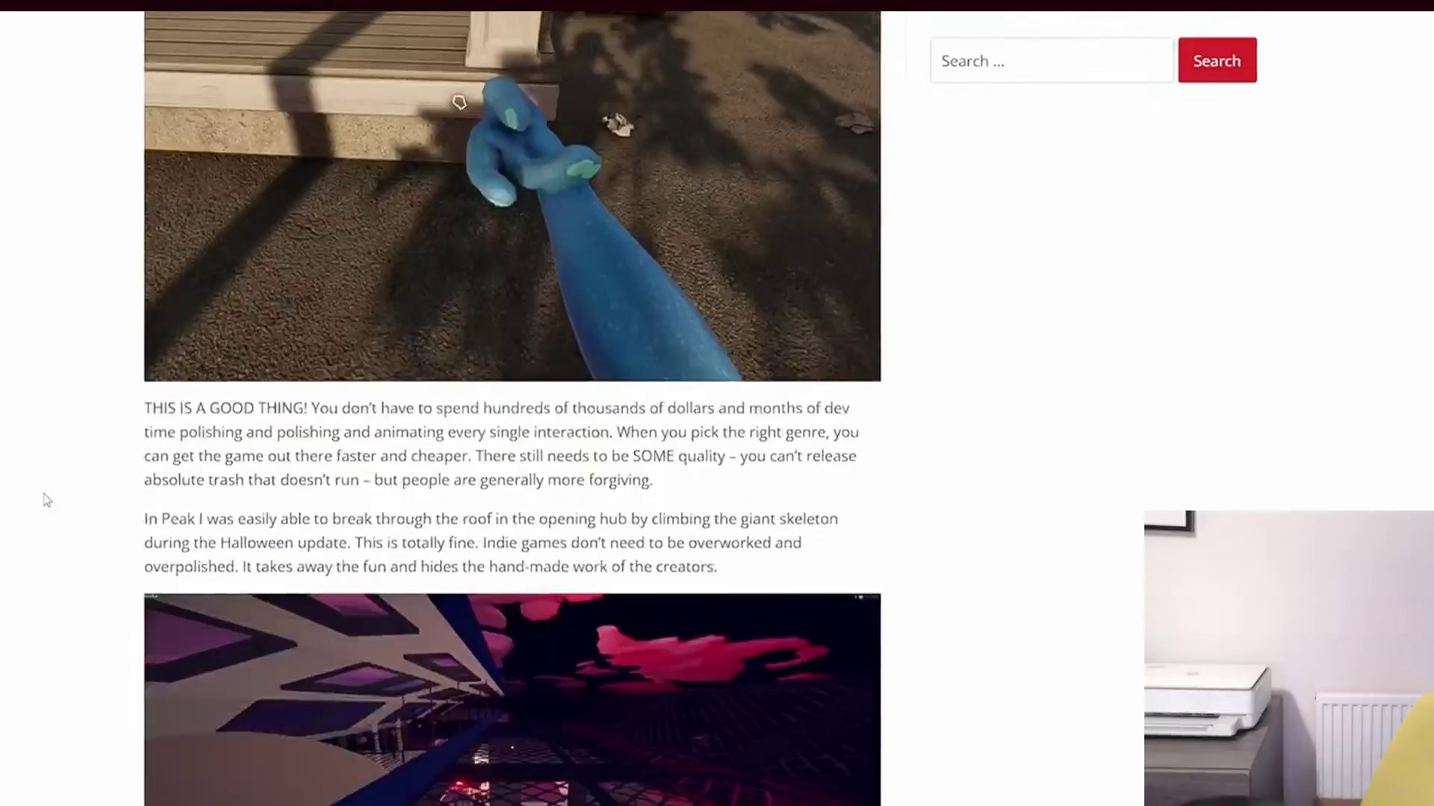
{"action": "scroll", "coordinate": [46, 501], "scroll_direction": "down", "scroll_amount": 11}
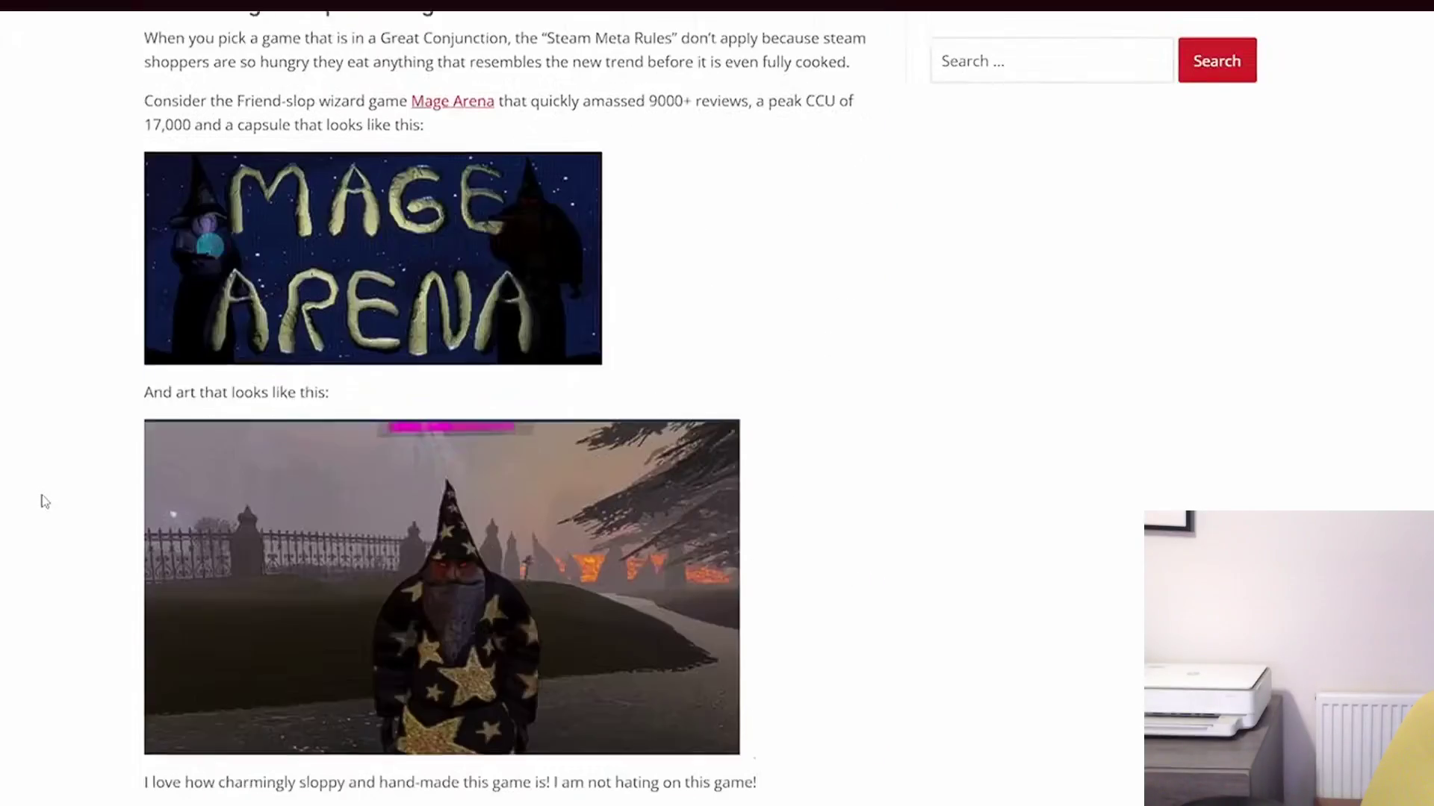
{"action": "scroll", "coordinate": [43, 499], "scroll_direction": "down", "scroll_amount": 4}
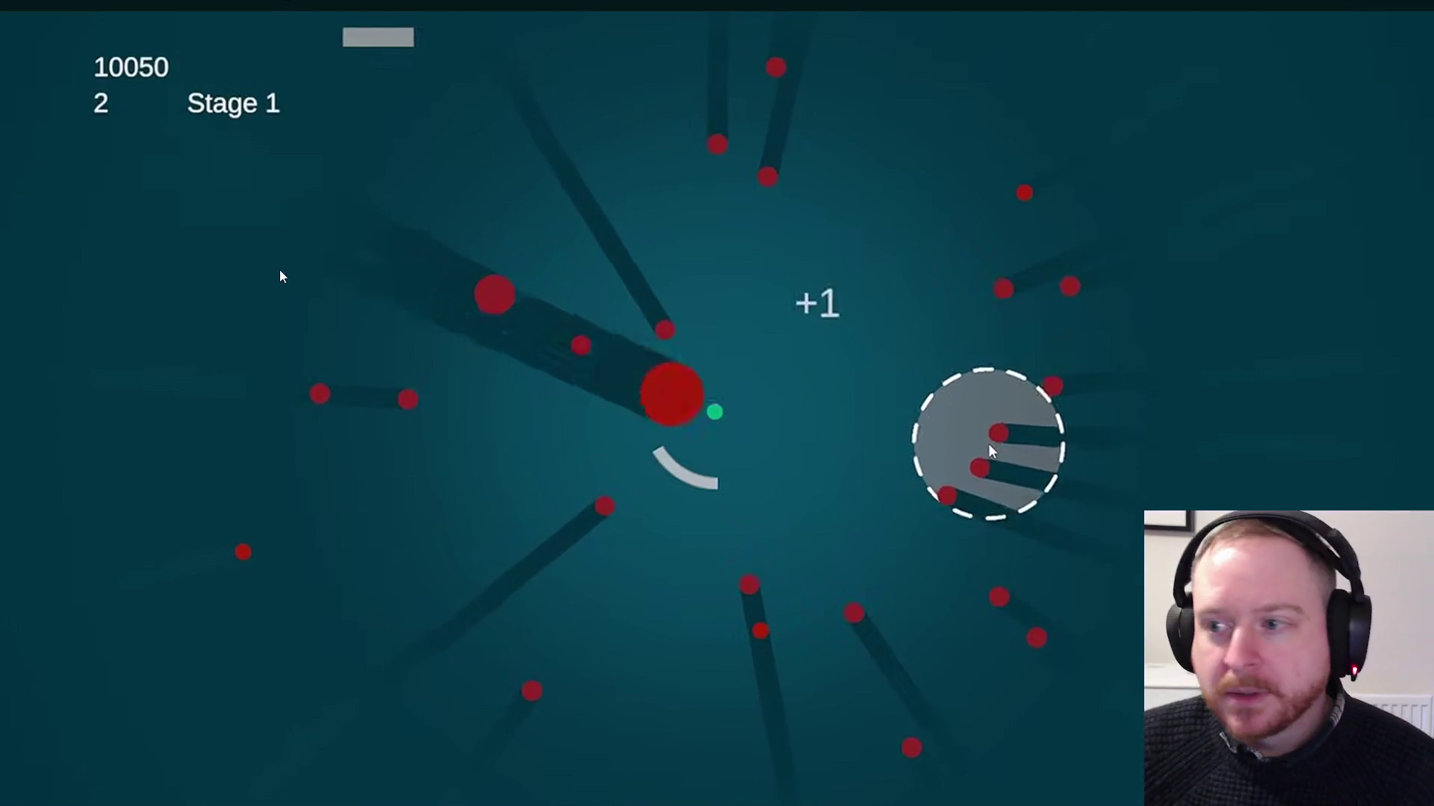
Pause the gameplay video, exit fullscreen, and open the YouTube notifications list
{"action": "left_click", "coordinate": [541, 276]}
{"action": "key", "text": "Escape"}
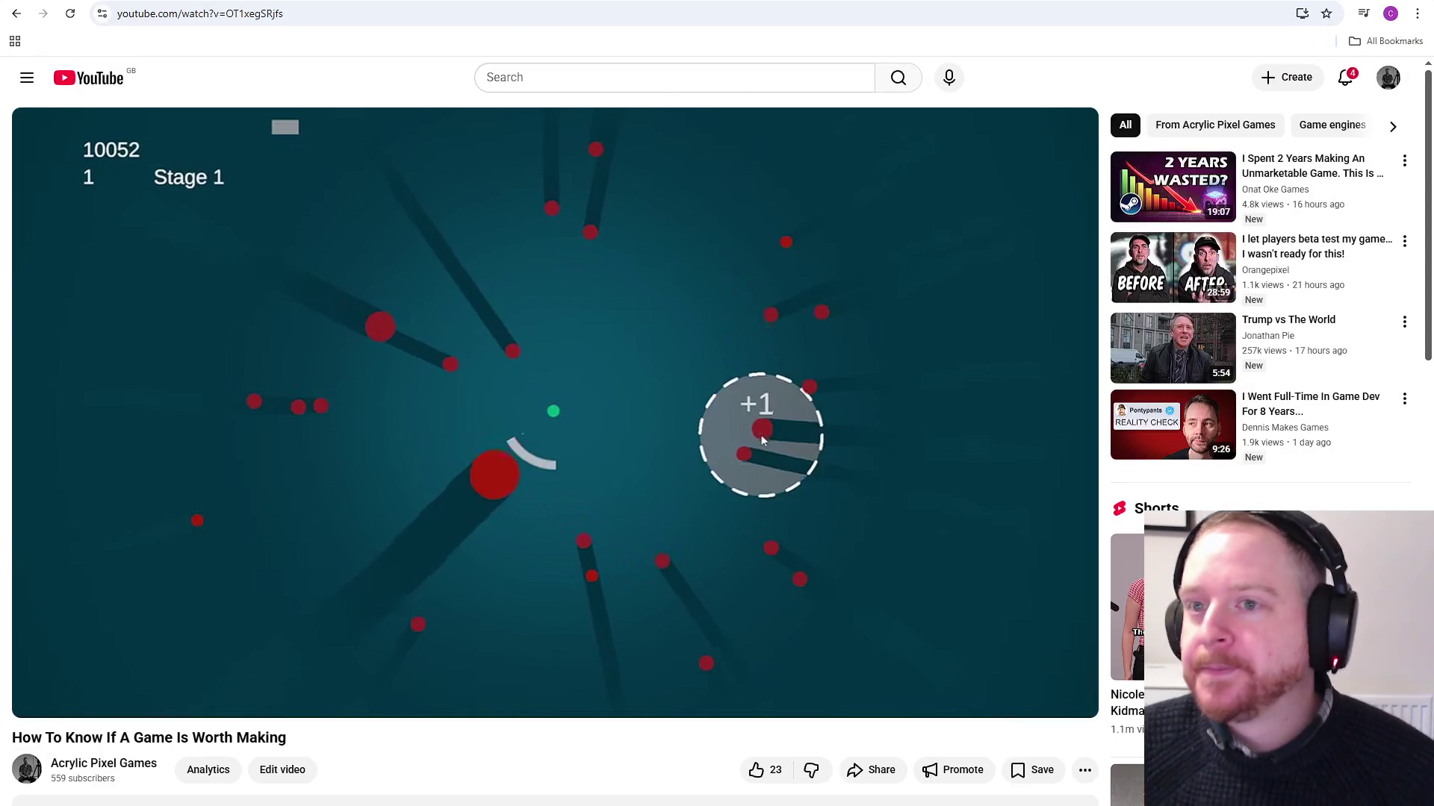
{"action": "left_click", "coordinate": [1345, 77]}
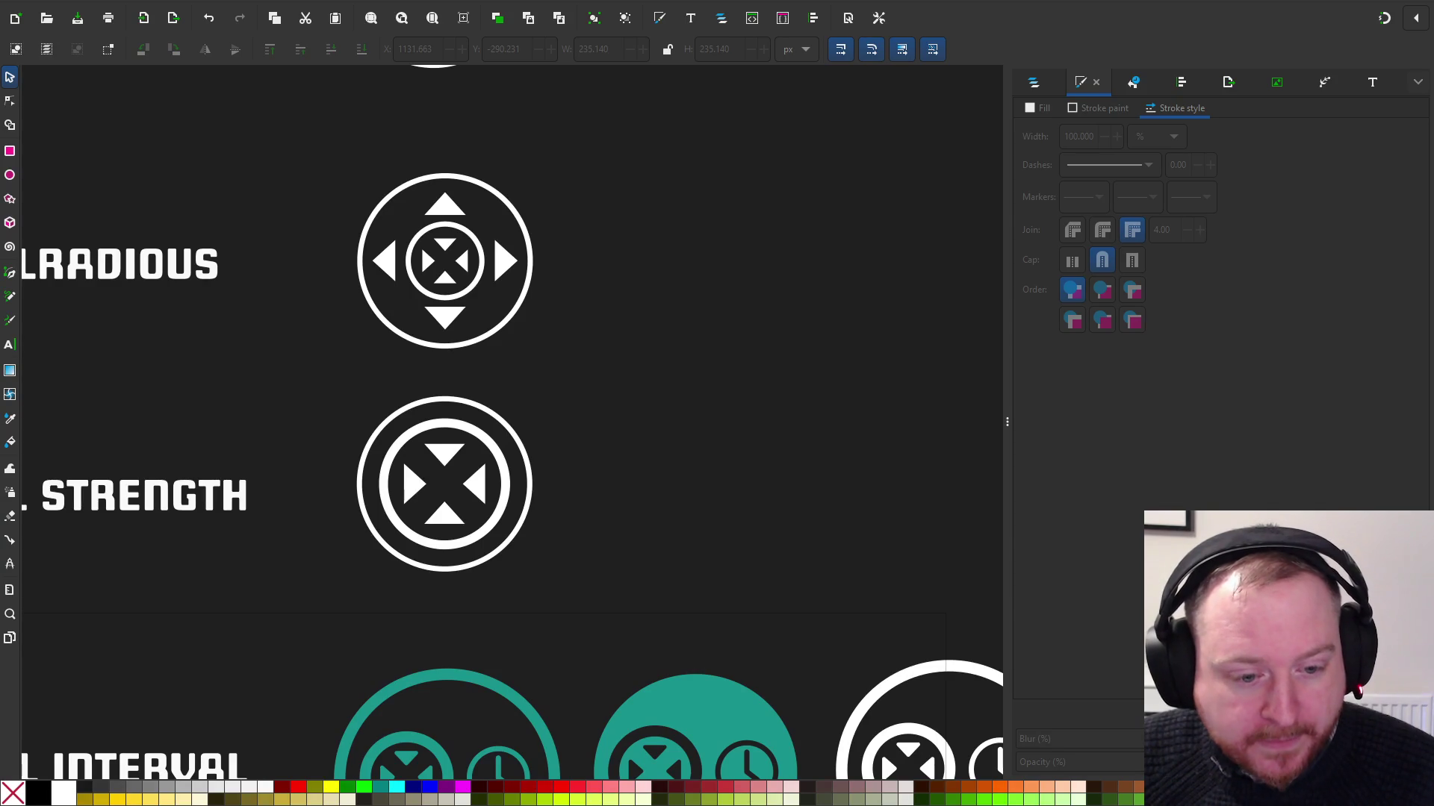
Review the Pull Interval icons across the sheet, then bring the Unity editor to the front
{"action": "scroll", "coordinate": [590, 351], "scroll_direction": "down", "scroll_amount": 2}
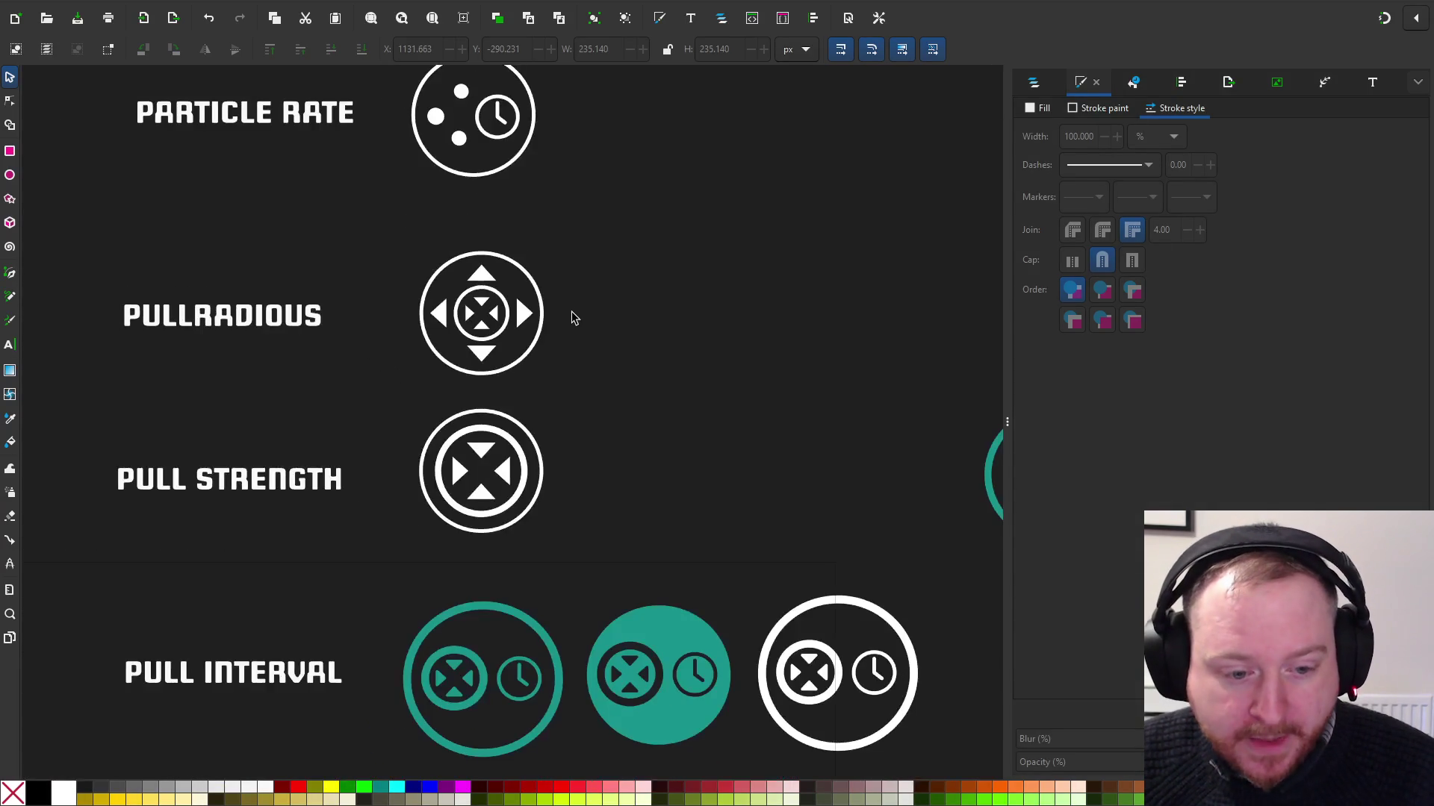
{"action": "scroll", "coordinate": [572, 317], "scroll_direction": "up", "scroll_amount": 1}
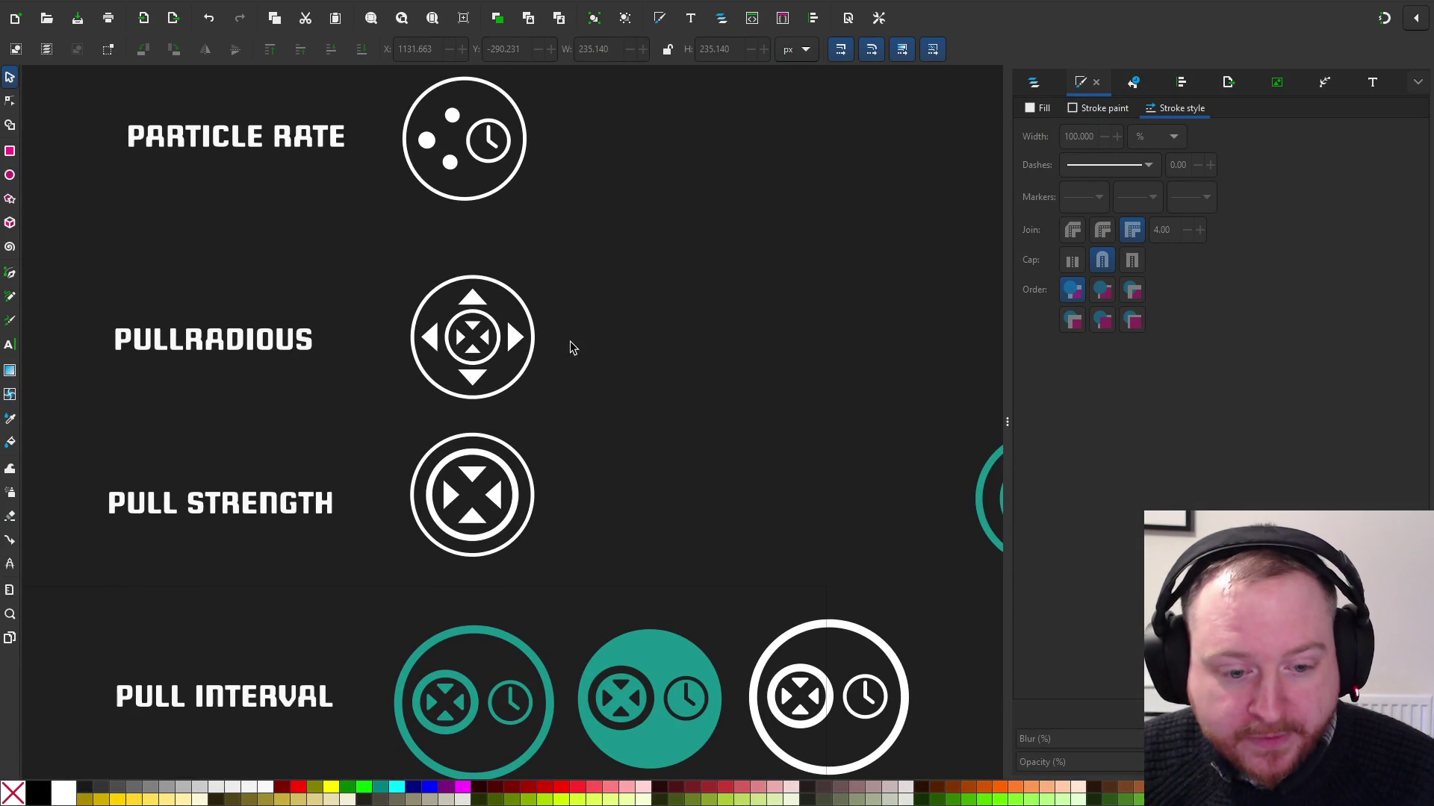
{"action": "scroll", "coordinate": [571, 347], "scroll_direction": "down", "scroll_amount": 3}
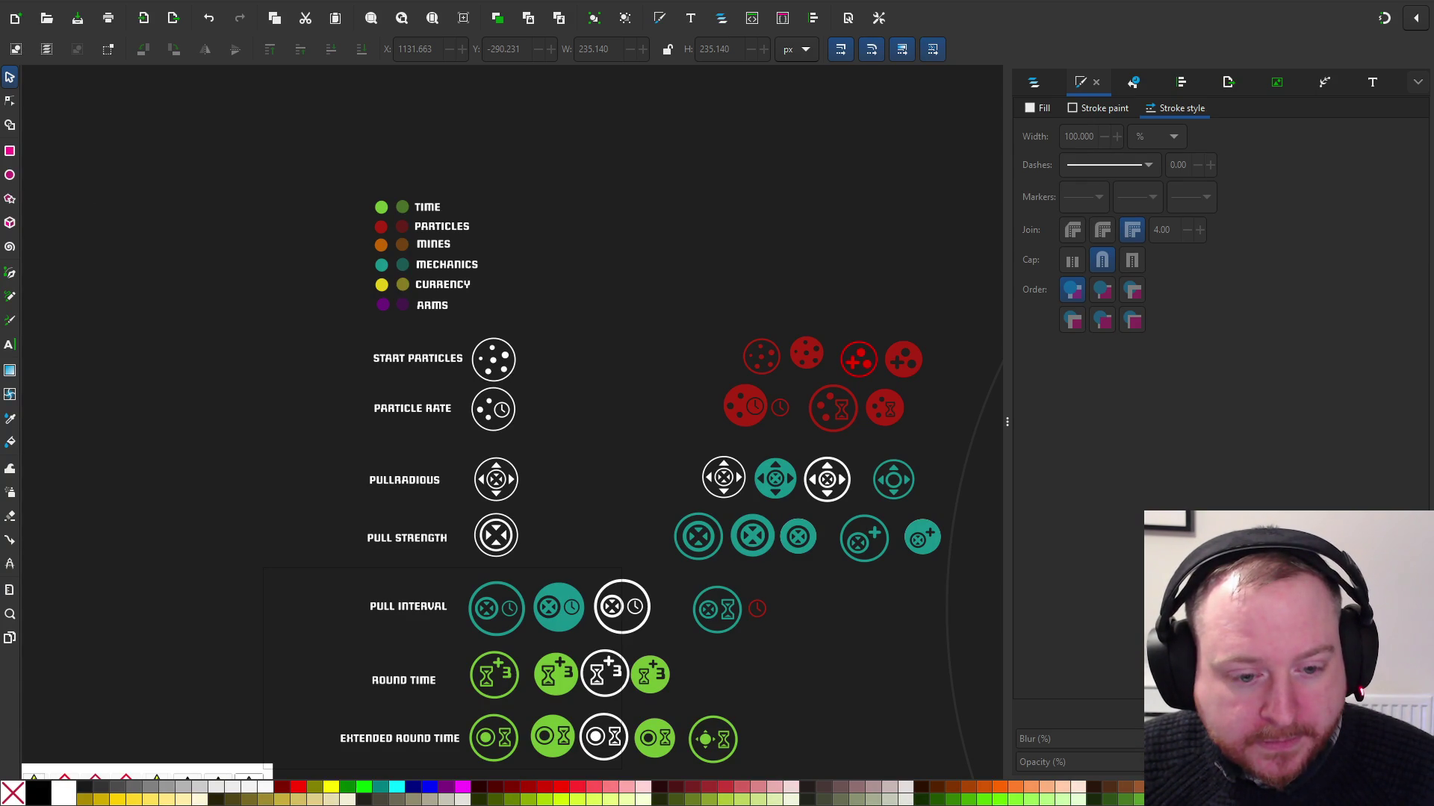
{"action": "scroll", "coordinate": [602, 253], "scroll_direction": "right", "scroll_amount": 2}
{"action": "scroll", "coordinate": [570, 269], "scroll_direction": "down", "scroll_amount": 3}
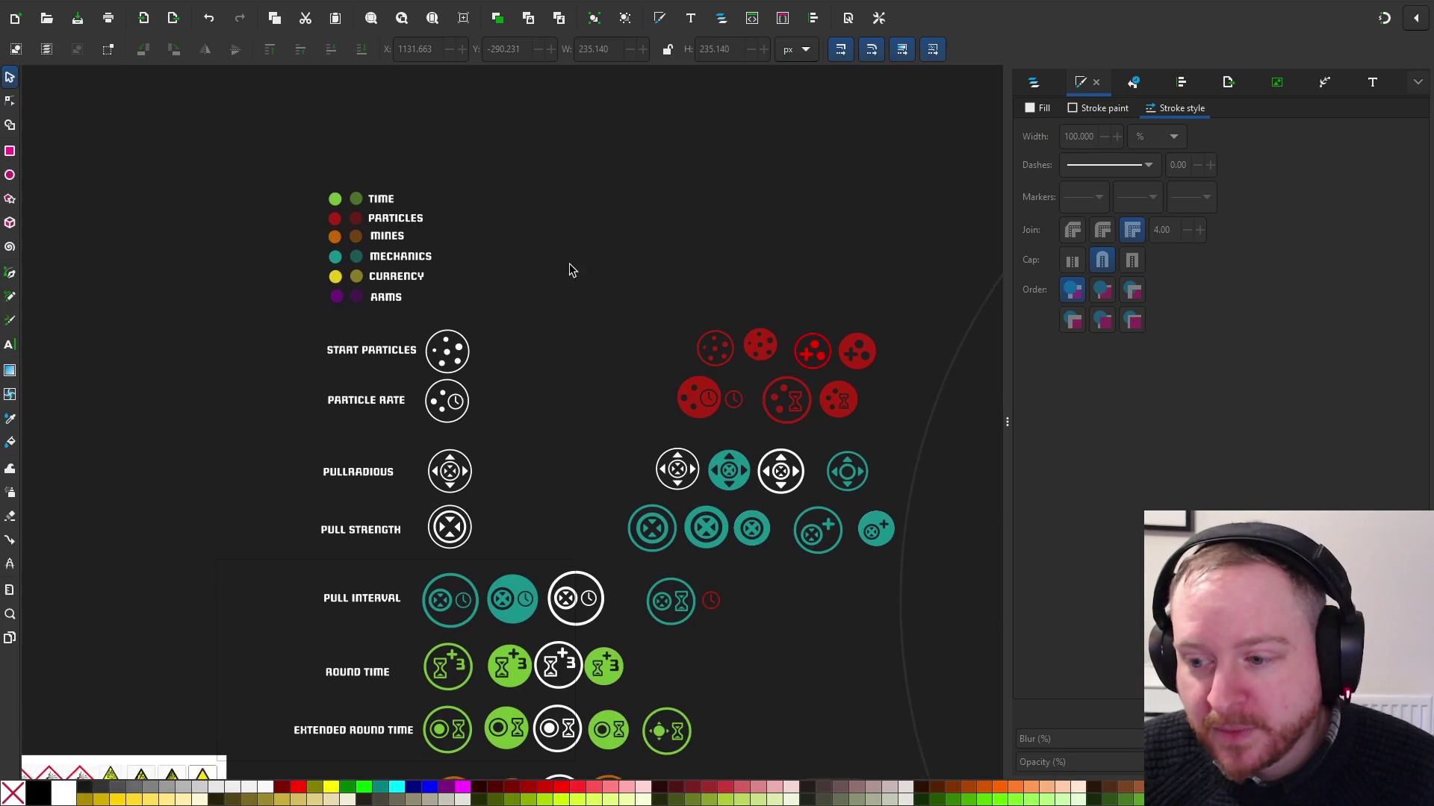
{"action": "scroll", "coordinate": [508, 276], "scroll_direction": "down", "scroll_amount": 2}
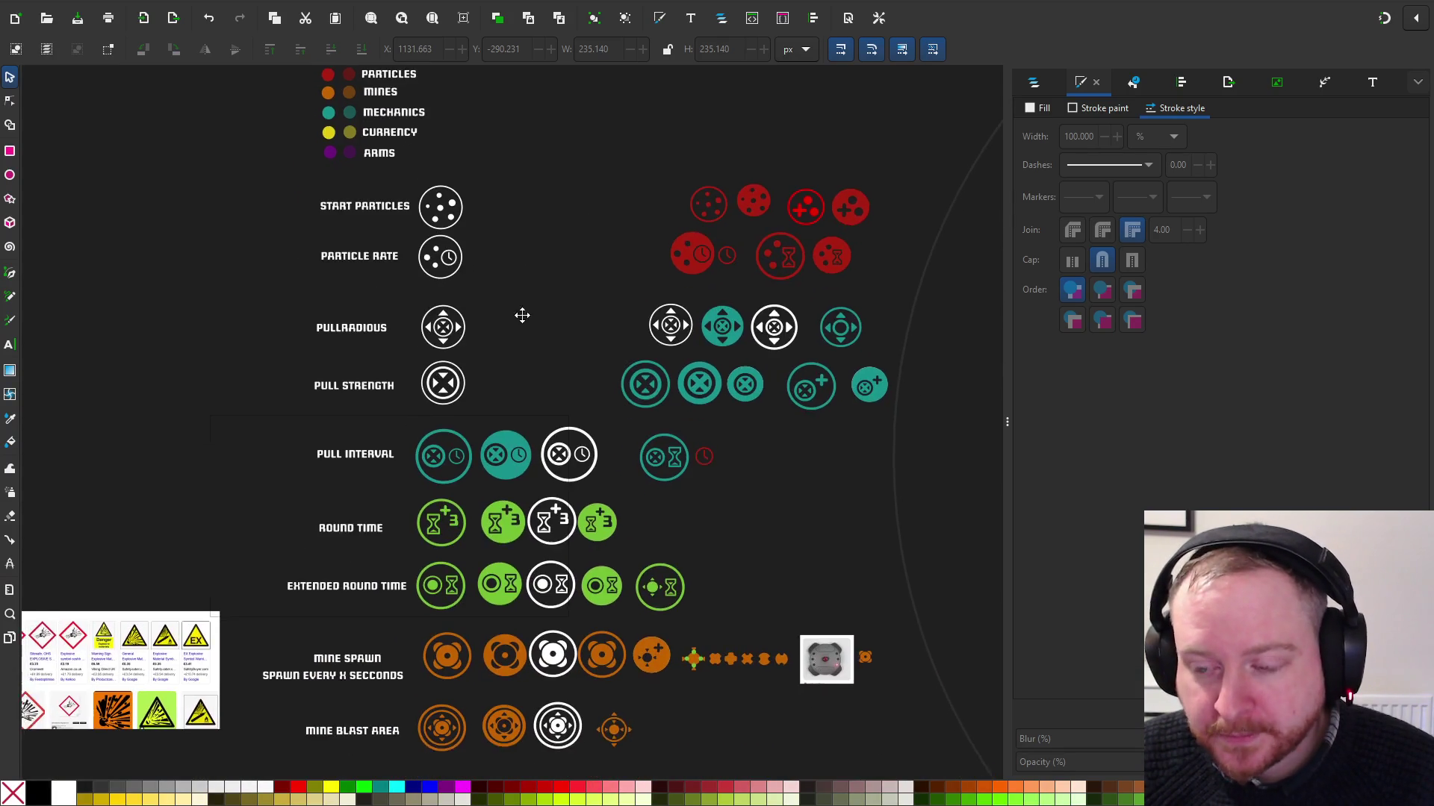
{"action": "scroll", "coordinate": [519, 321], "scroll_direction": "up", "scroll_amount": 1, "text": "ctrl"}
{"action": "scroll", "coordinate": [521, 359], "scroll_direction": "up", "scroll_amount": 1}
{"action": "scroll", "coordinate": [512, 324], "scroll_direction": "up", "scroll_amount": 2, "text": "ctrl"}
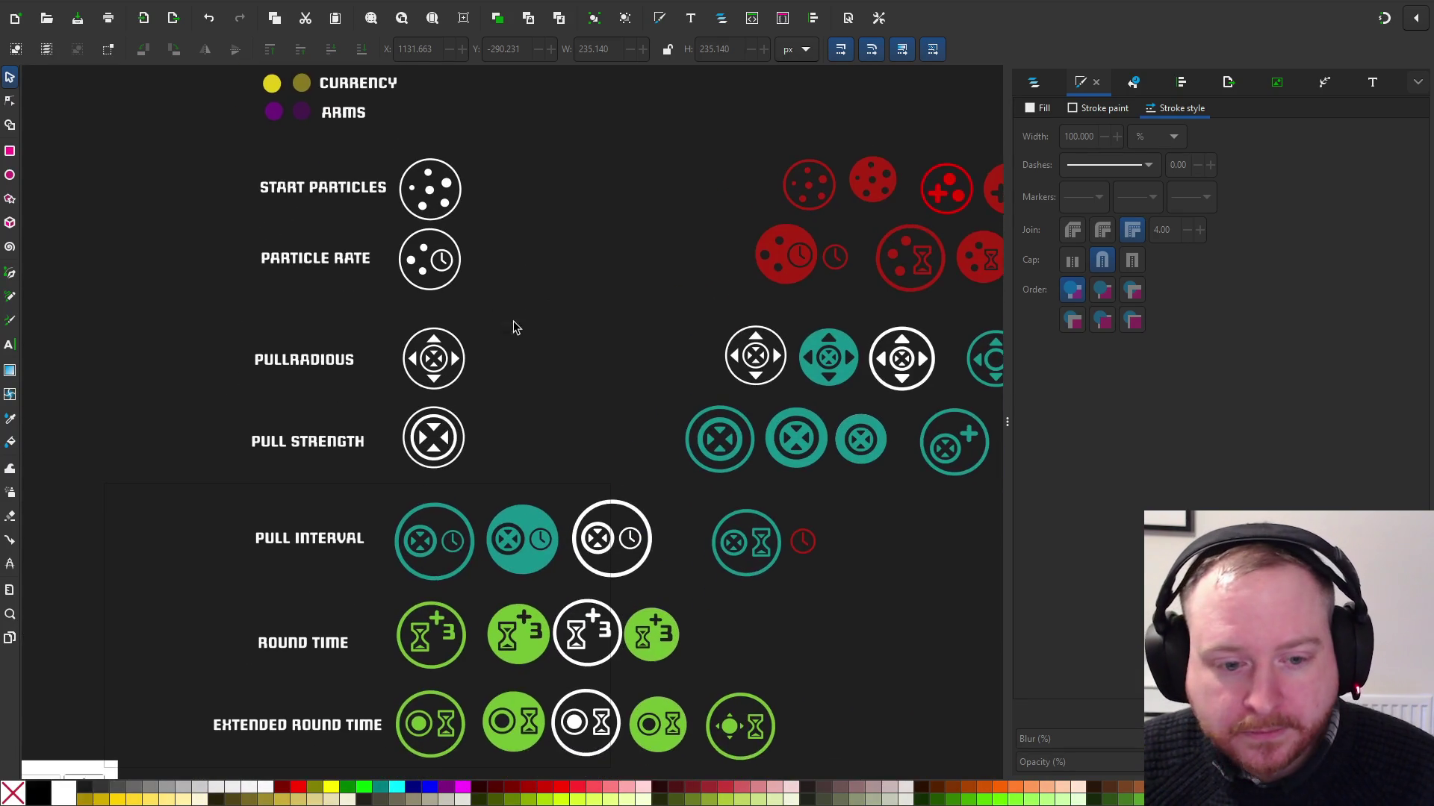
{"action": "scroll", "coordinate": [605, 370], "scroll_direction": "down", "scroll_amount": 1, "text": "ctrl"}
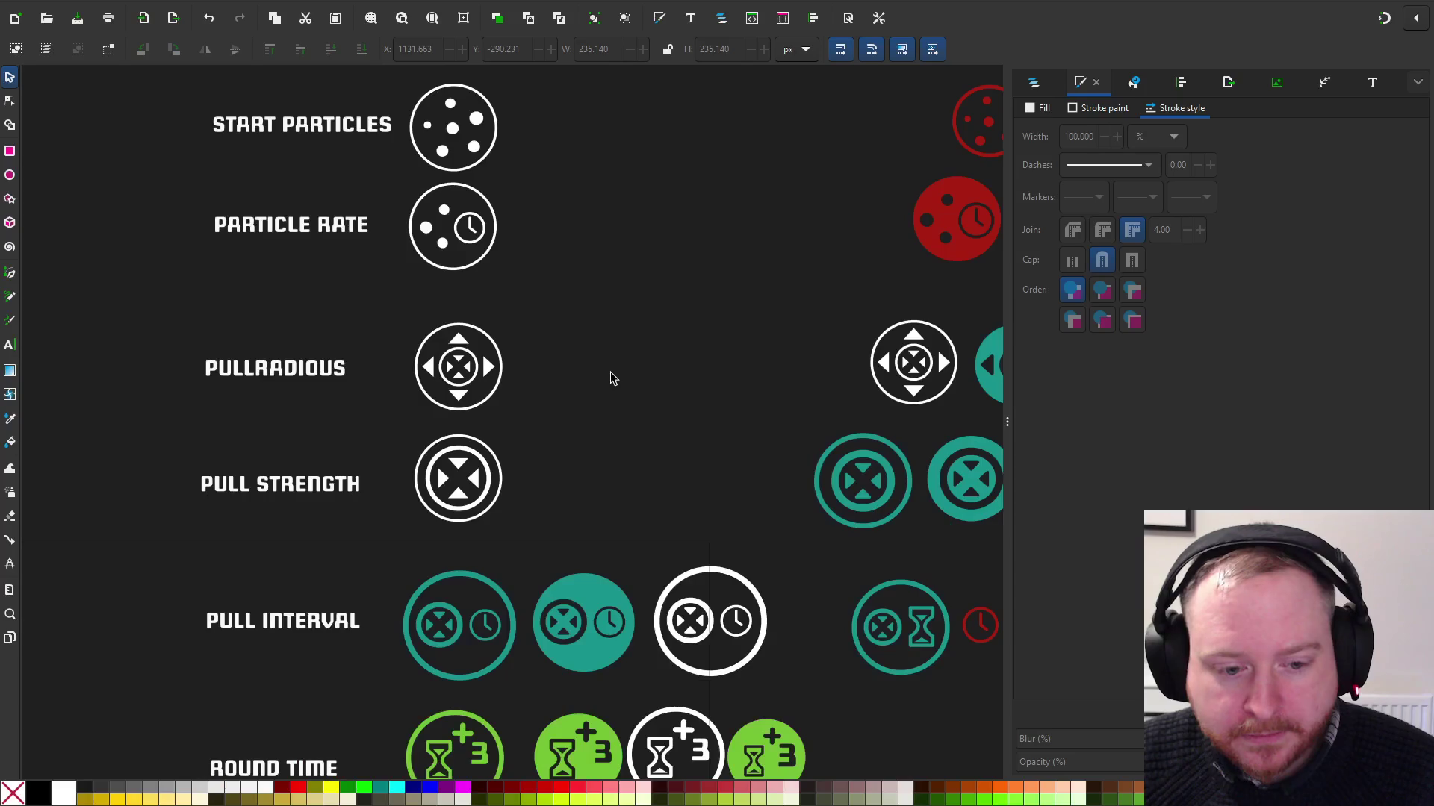
{"action": "scroll", "coordinate": [604, 454], "scroll_direction": "down", "scroll_amount": 1}
{"action": "scroll", "coordinate": [605, 454], "scroll_direction": "right", "scroll_amount": 1}
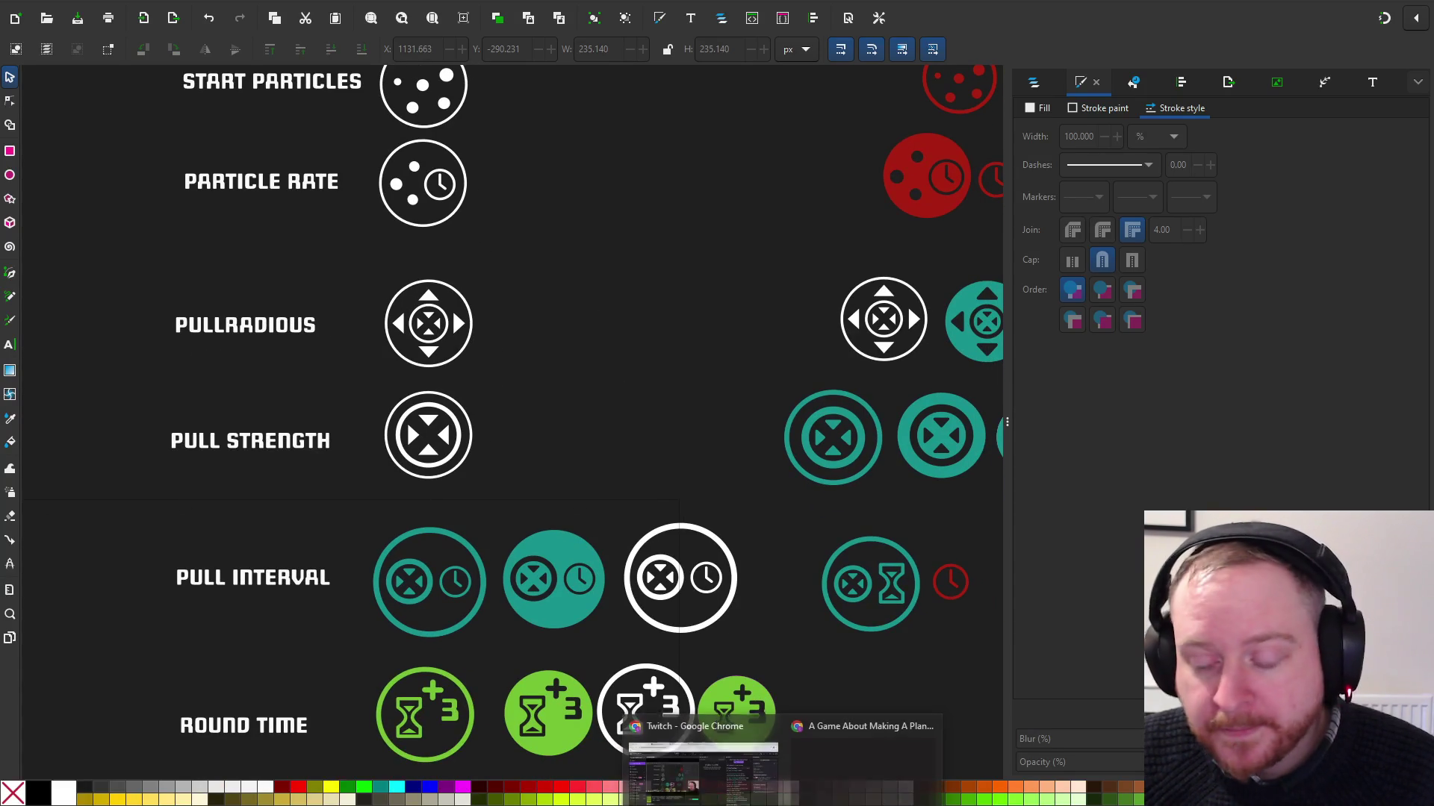
{"action": "mouse_move", "coordinate": [821, 802]}
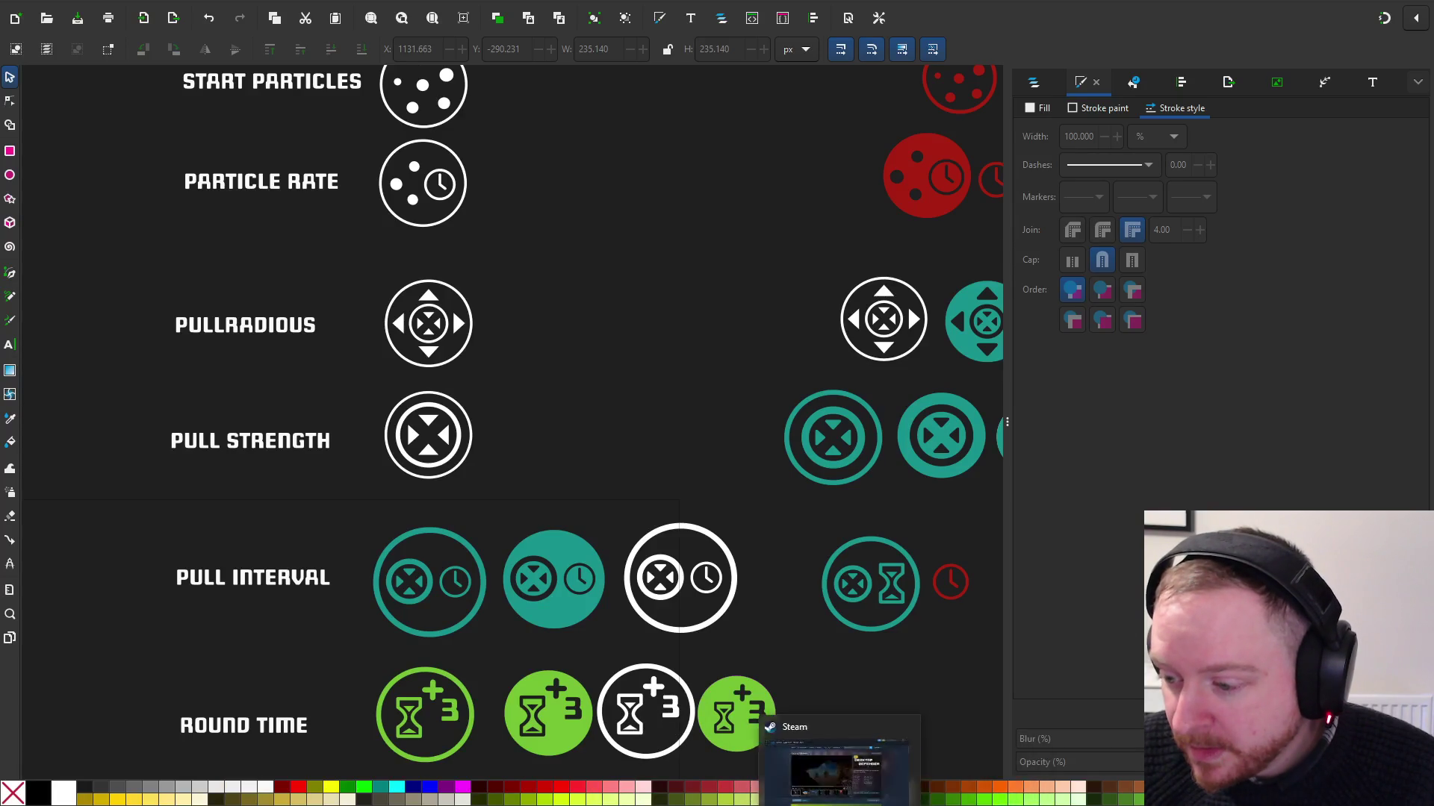
{"action": "left_click", "coordinate": [802, 773]}
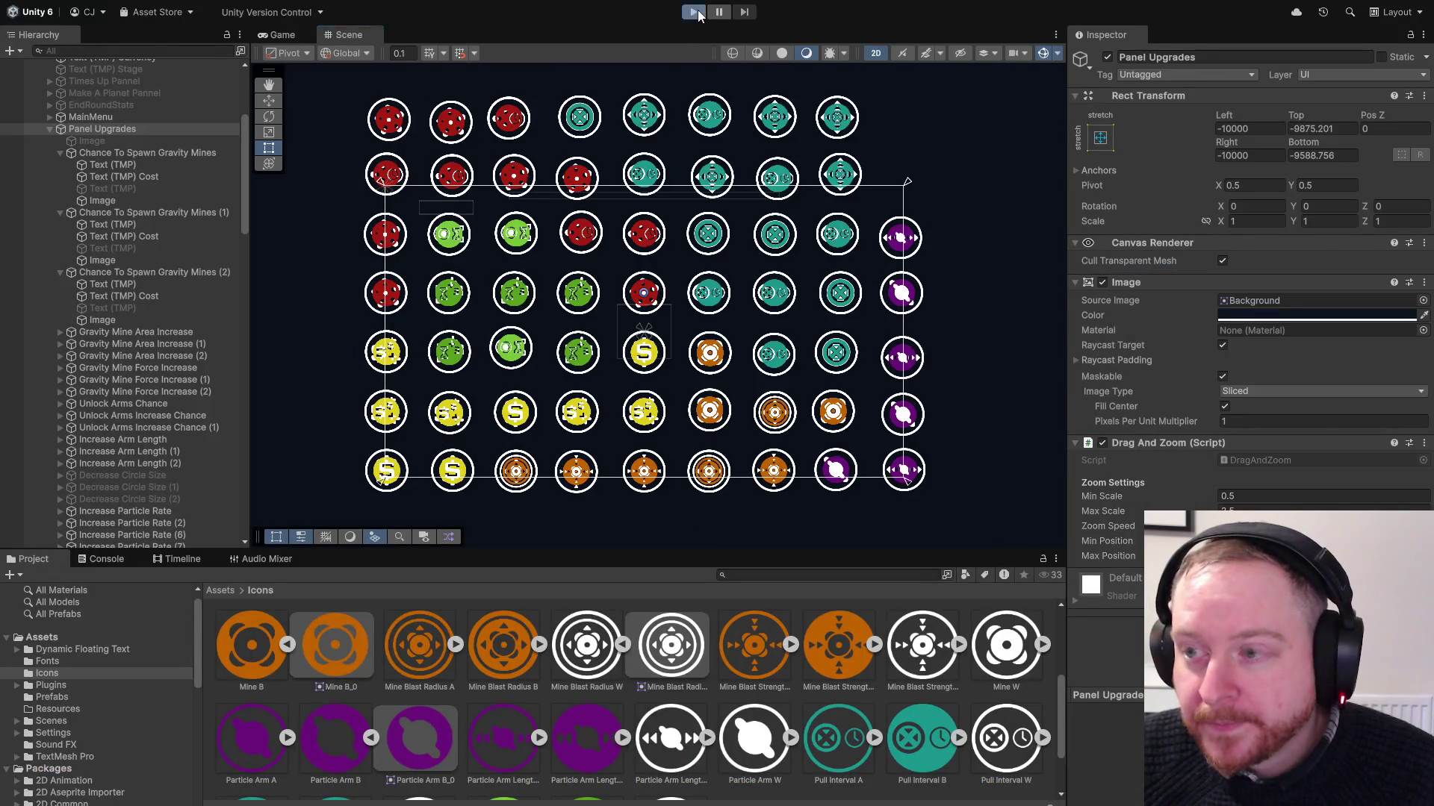
Enter play mode, start a round from the main menu, and drag the pull circle onto the particles
{"action": "left_click", "coordinate": [697, 12]}
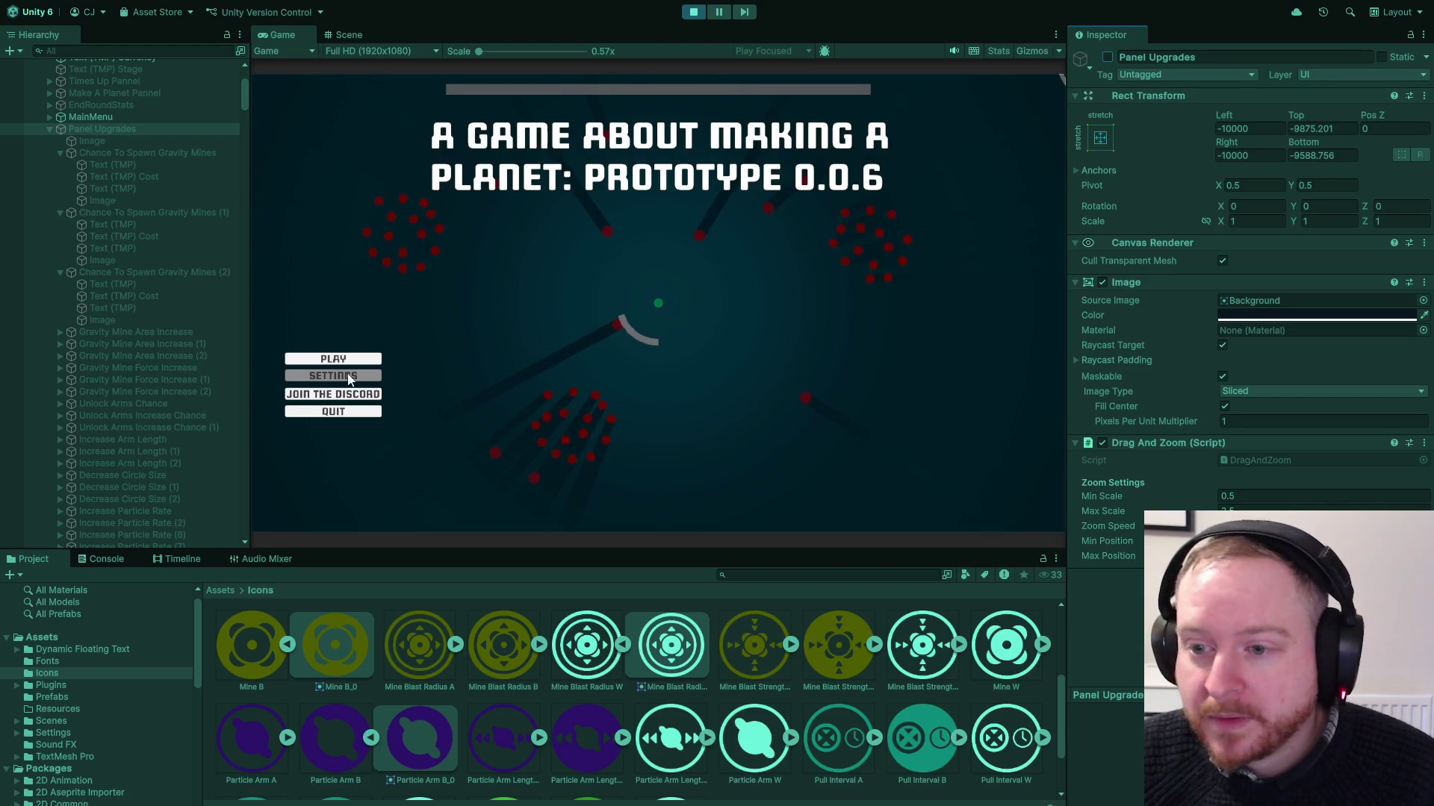
{"action": "left_click", "coordinate": [347, 358]}
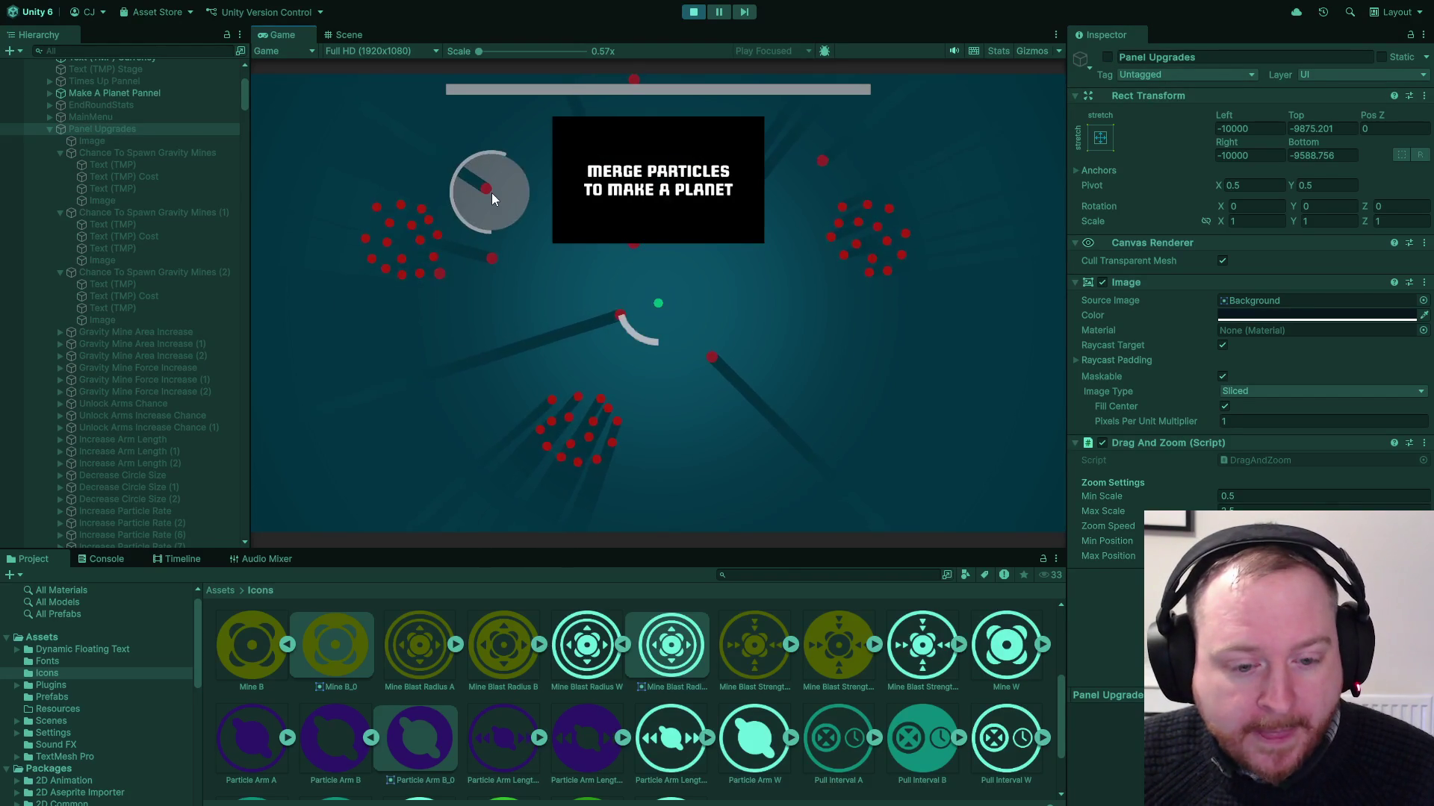
{"action": "mouse_move", "coordinate": [491, 192]}
{"action": "left_mouse_down"}
{"action": "mouse_move", "coordinate": [410, 247]}
{"action": "mouse_move", "coordinate": [670, 354]}
{"action": "mouse_move", "coordinate": [585, 436]}
{"action": "mouse_move", "coordinate": [606, 441]}
{"action": "left_mouse_up"}
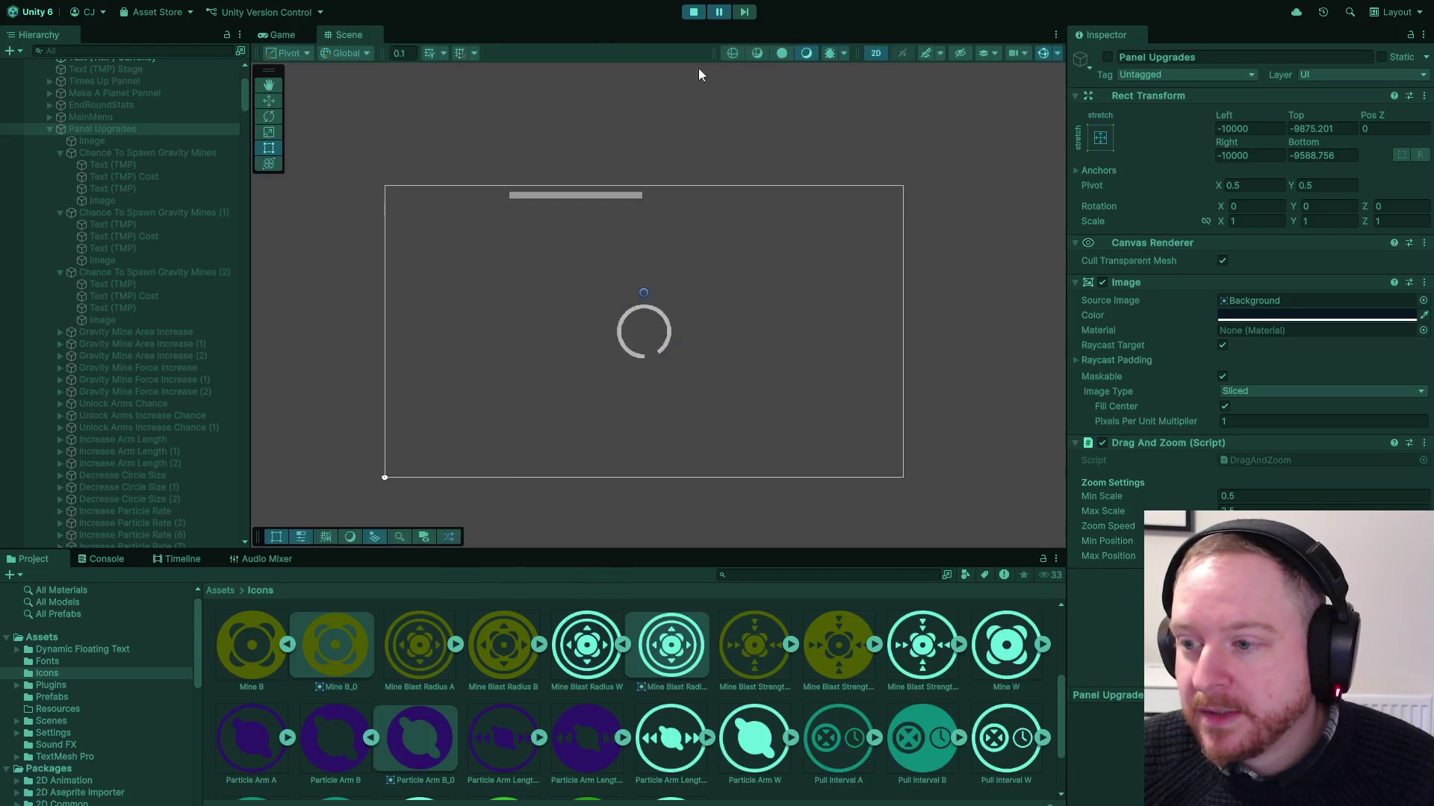
Glance at the running Game view, then frame Circle Universal Merger (68) in the Scene view
{"action": "left_click", "coordinate": [283, 35]}
{"action": "left_click", "coordinate": [352, 37]}
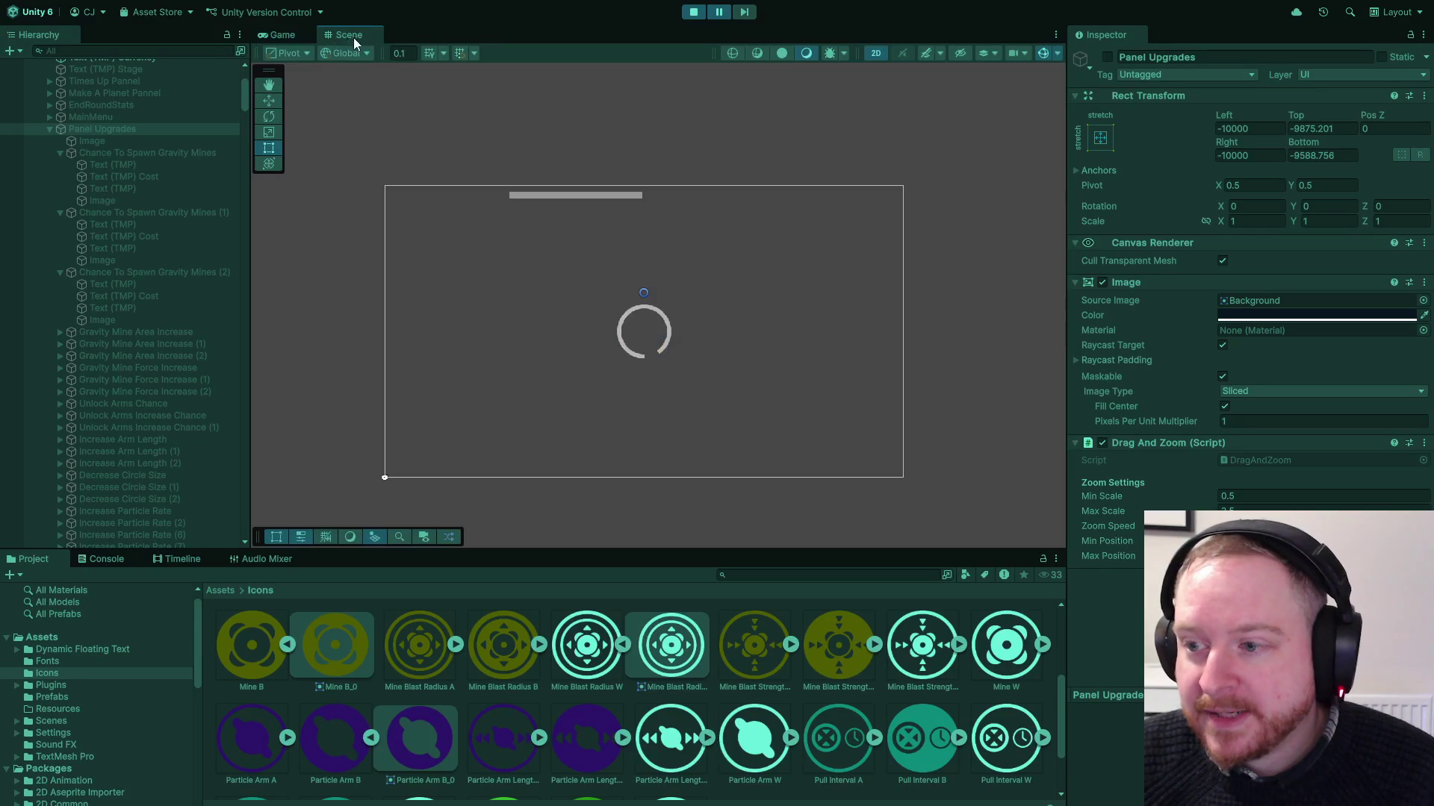
{"action": "scroll", "coordinate": [164, 254], "scroll_direction": "down", "scroll_amount": 15}
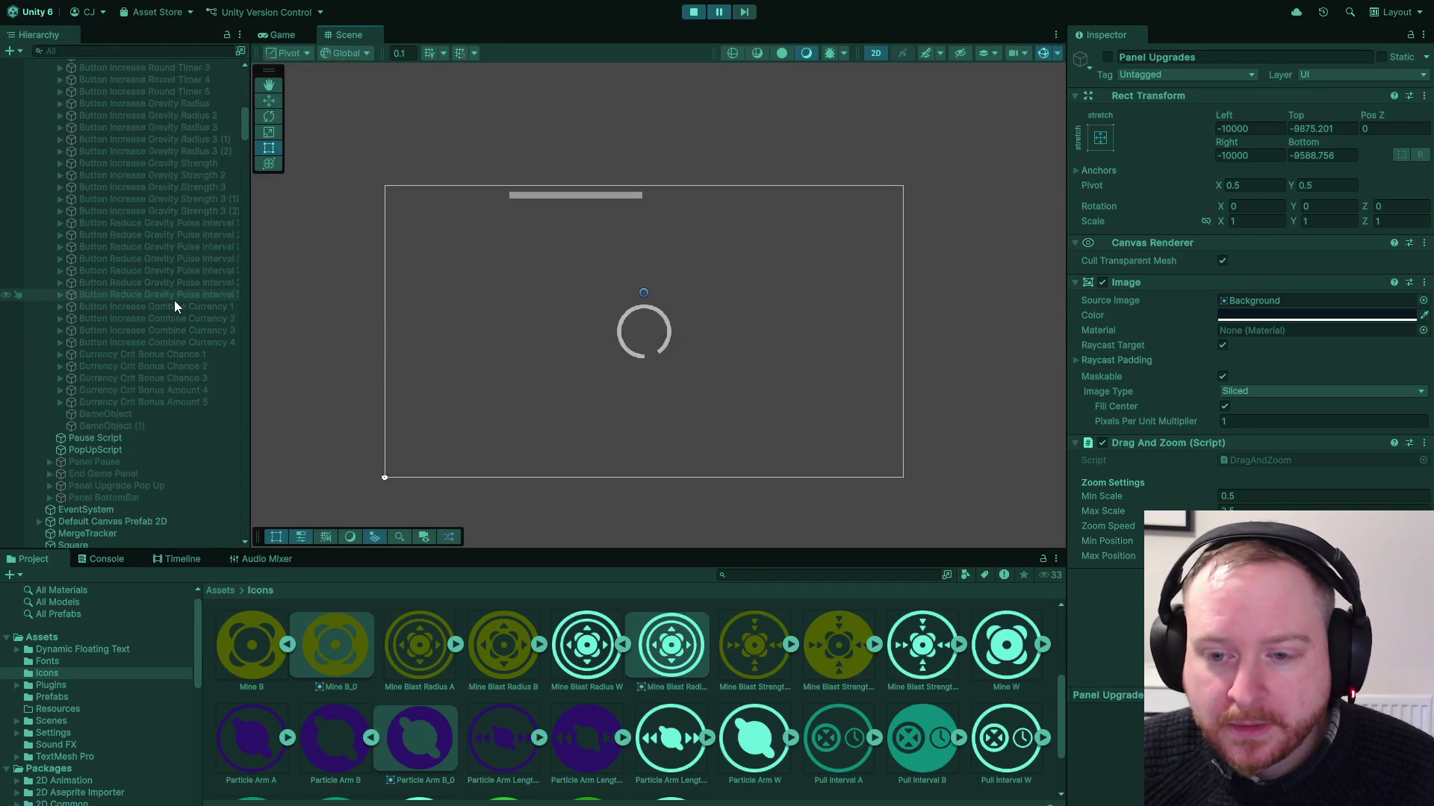
{"action": "scroll", "coordinate": [173, 306], "scroll_direction": "down", "scroll_amount": 8}
{"action": "double_click", "coordinate": [175, 372]}
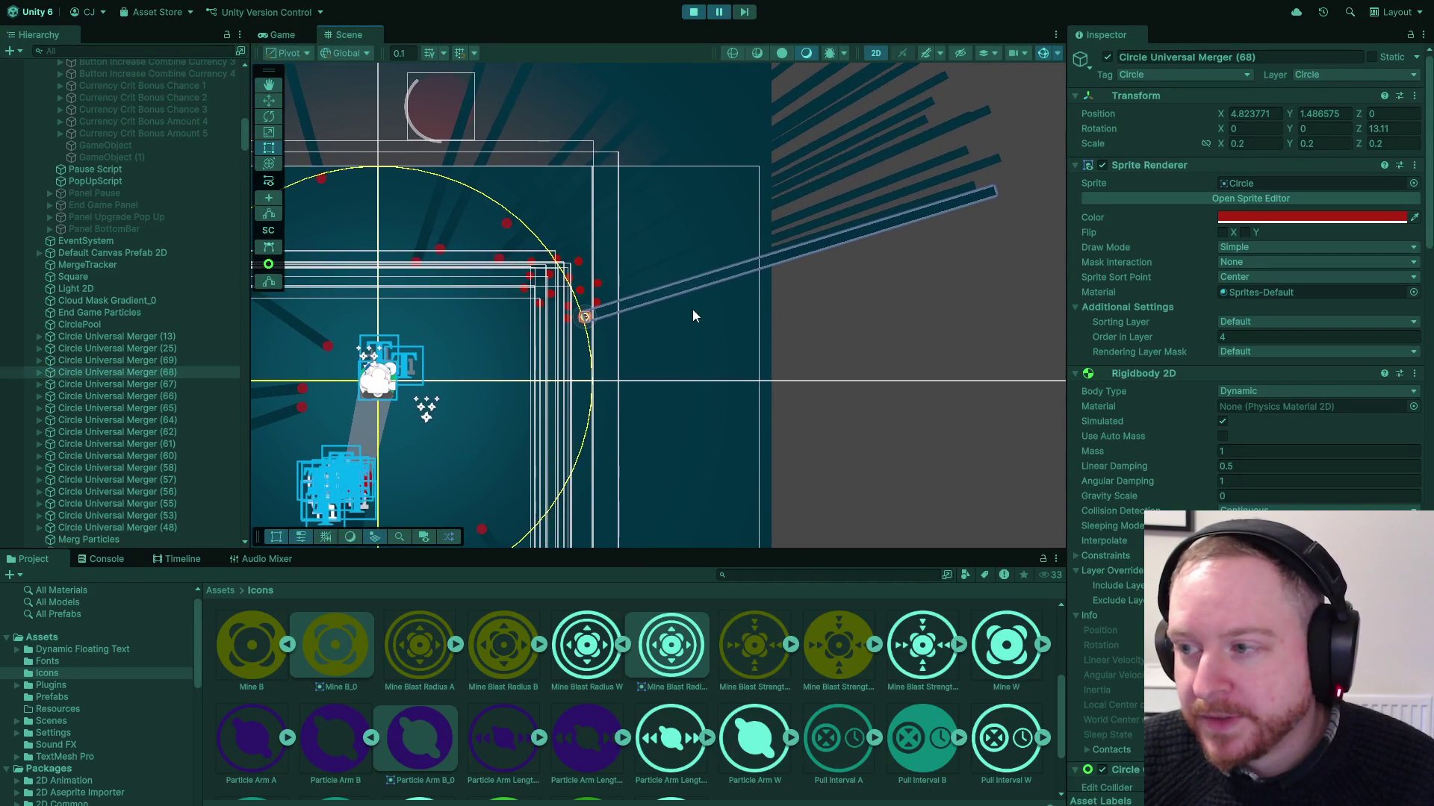
Review its Orbit Script settings and zoom and pan the Scene onto its large orbit circle
{"action": "scroll", "coordinate": [1256, 451], "scroll_direction": "down", "scroll_amount": 10}
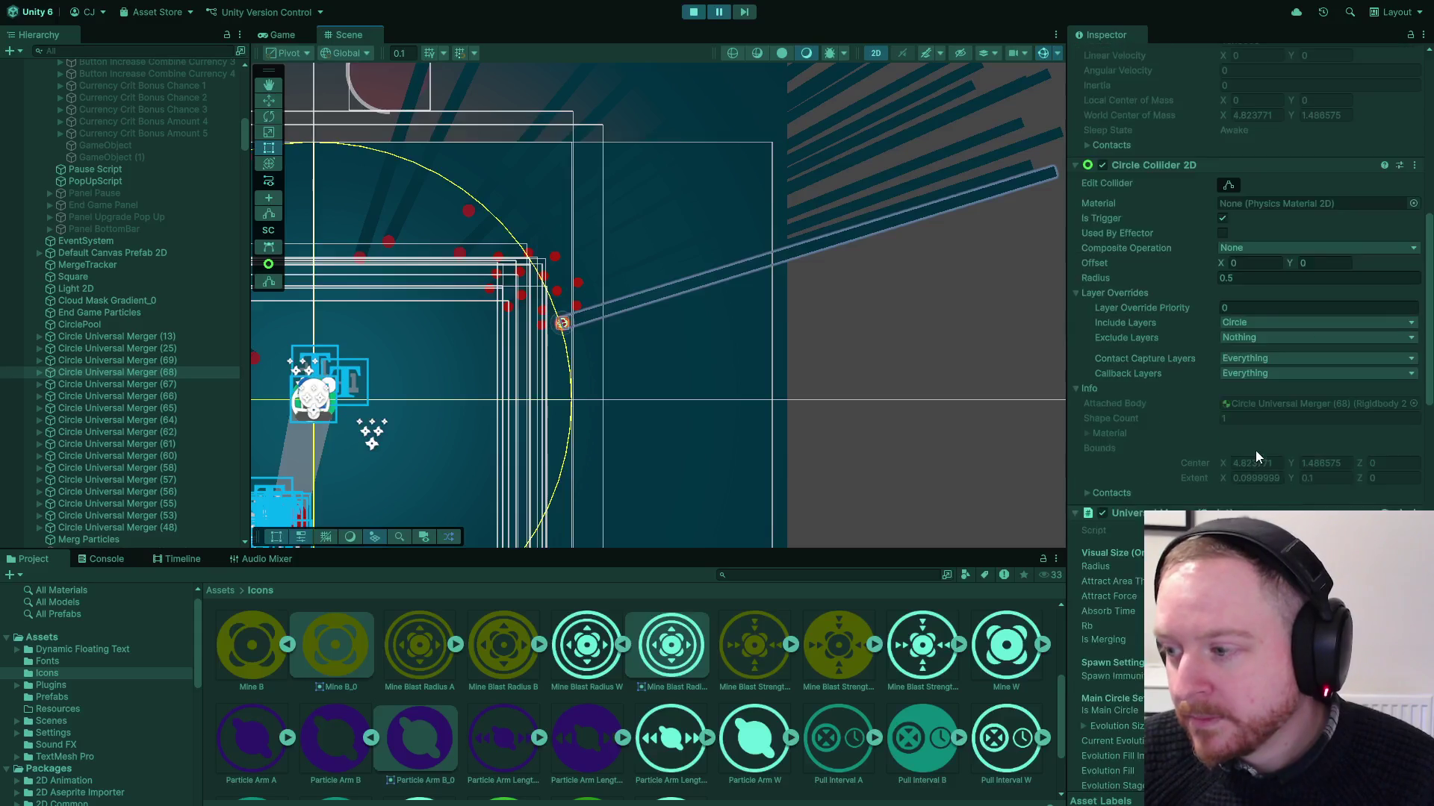
{"action": "scroll", "coordinate": [1256, 450], "scroll_direction": "down", "scroll_amount": 15}
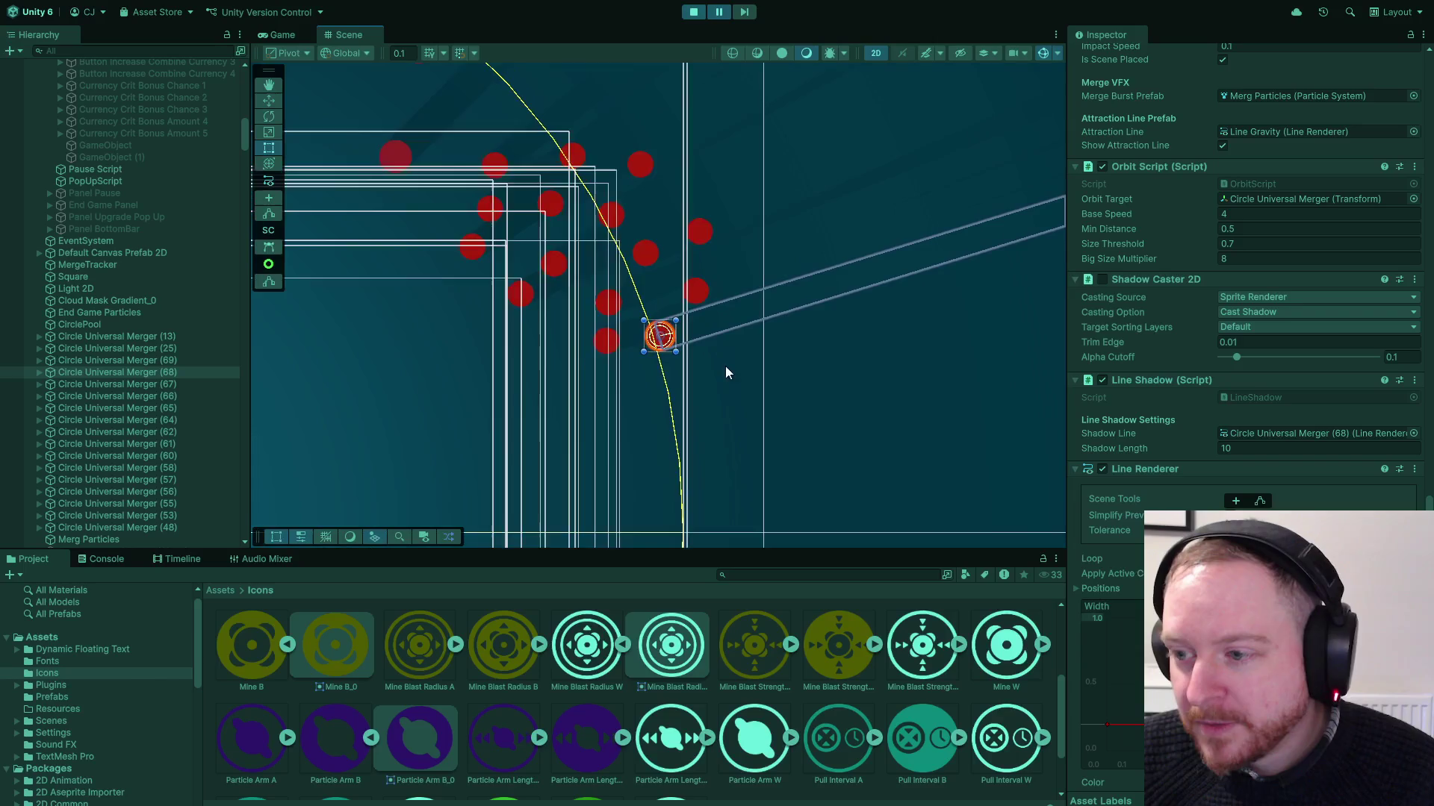
{"action": "scroll", "coordinate": [737, 406], "scroll_direction": "down", "scroll_amount": 10}
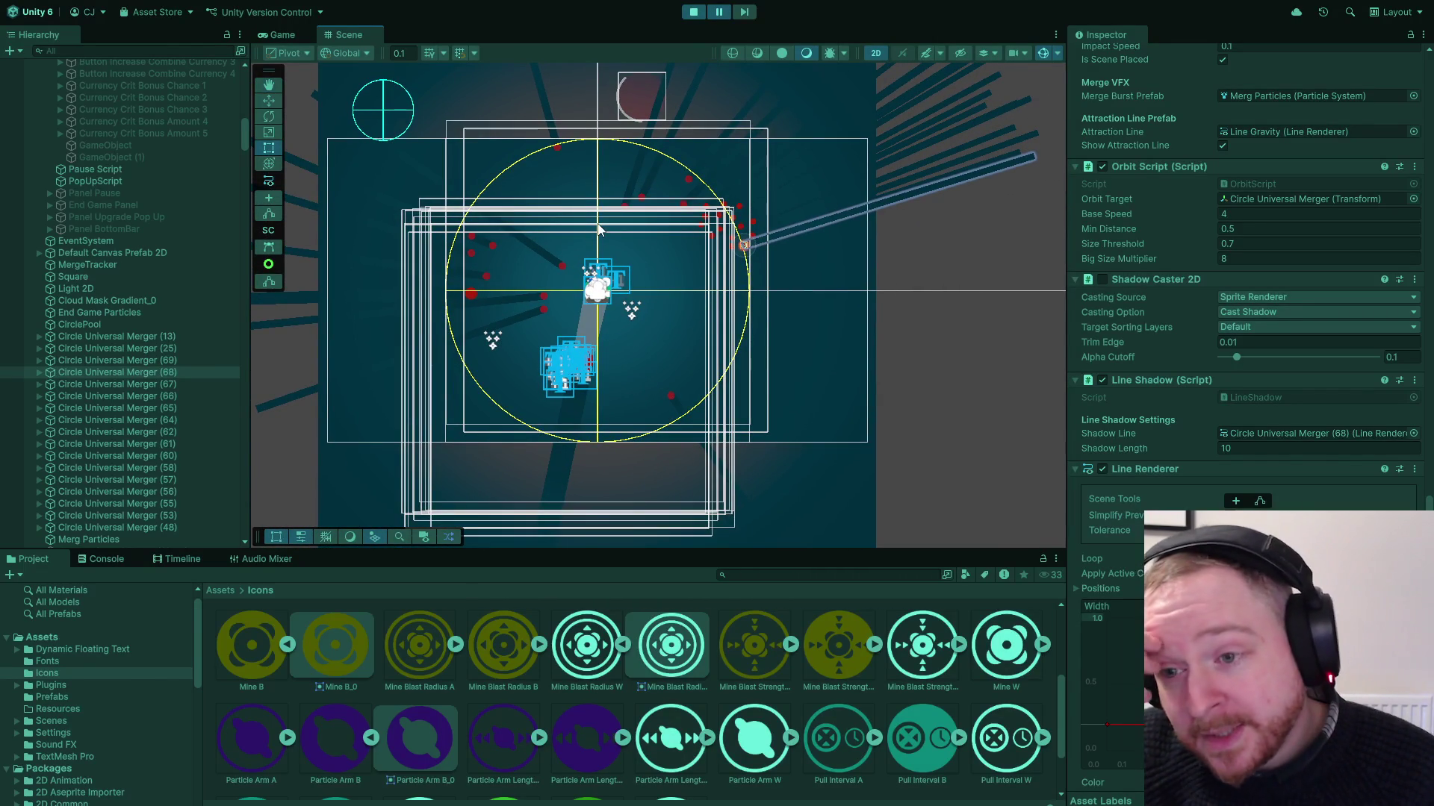
{"action": "scroll", "coordinate": [598, 230], "scroll_direction": "down", "scroll_amount": 5}
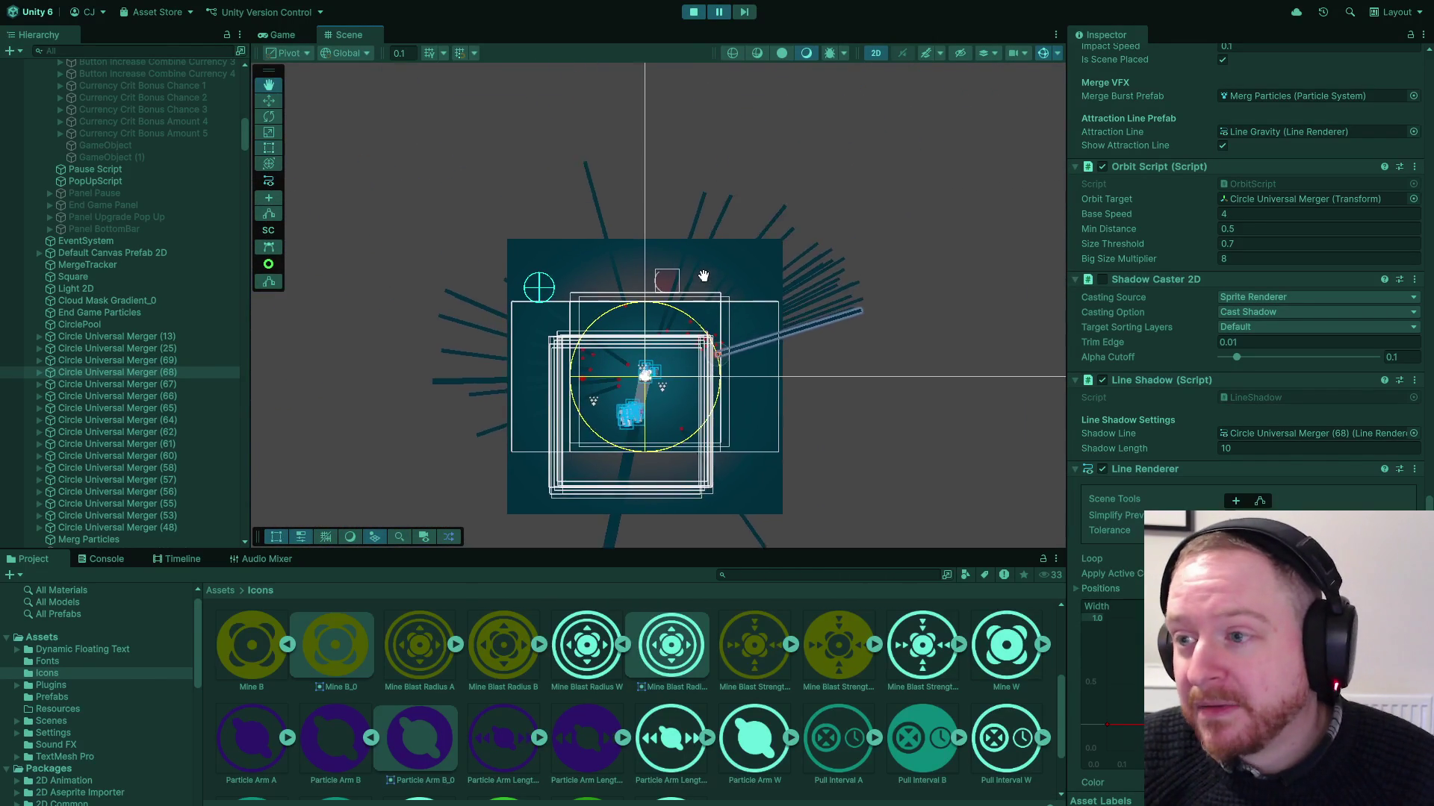
{"action": "scroll", "coordinate": [643, 230], "scroll_direction": "up", "scroll_amount": 10}
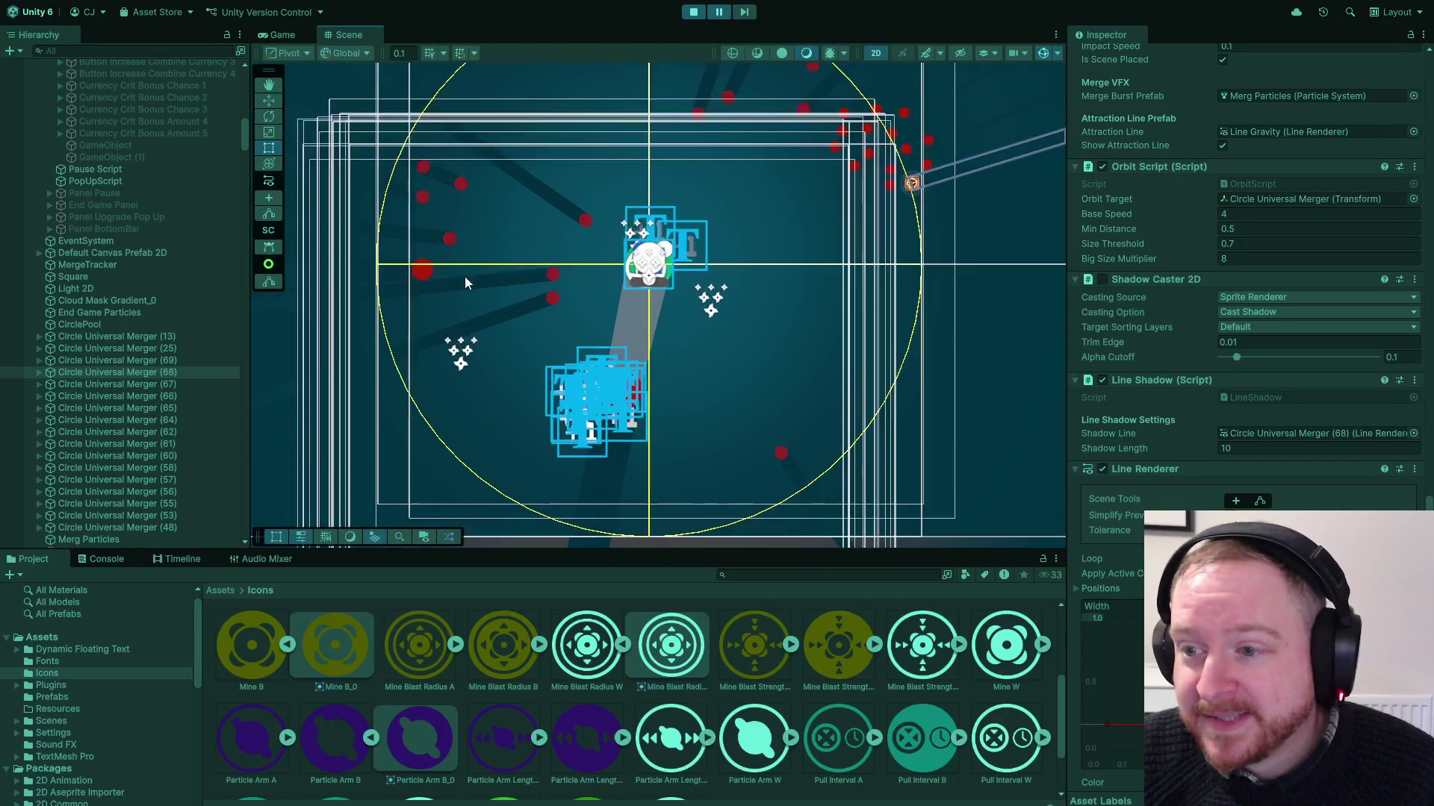
{"action": "scroll", "coordinate": [660, 239], "scroll_direction": "up", "scroll_amount": 5}
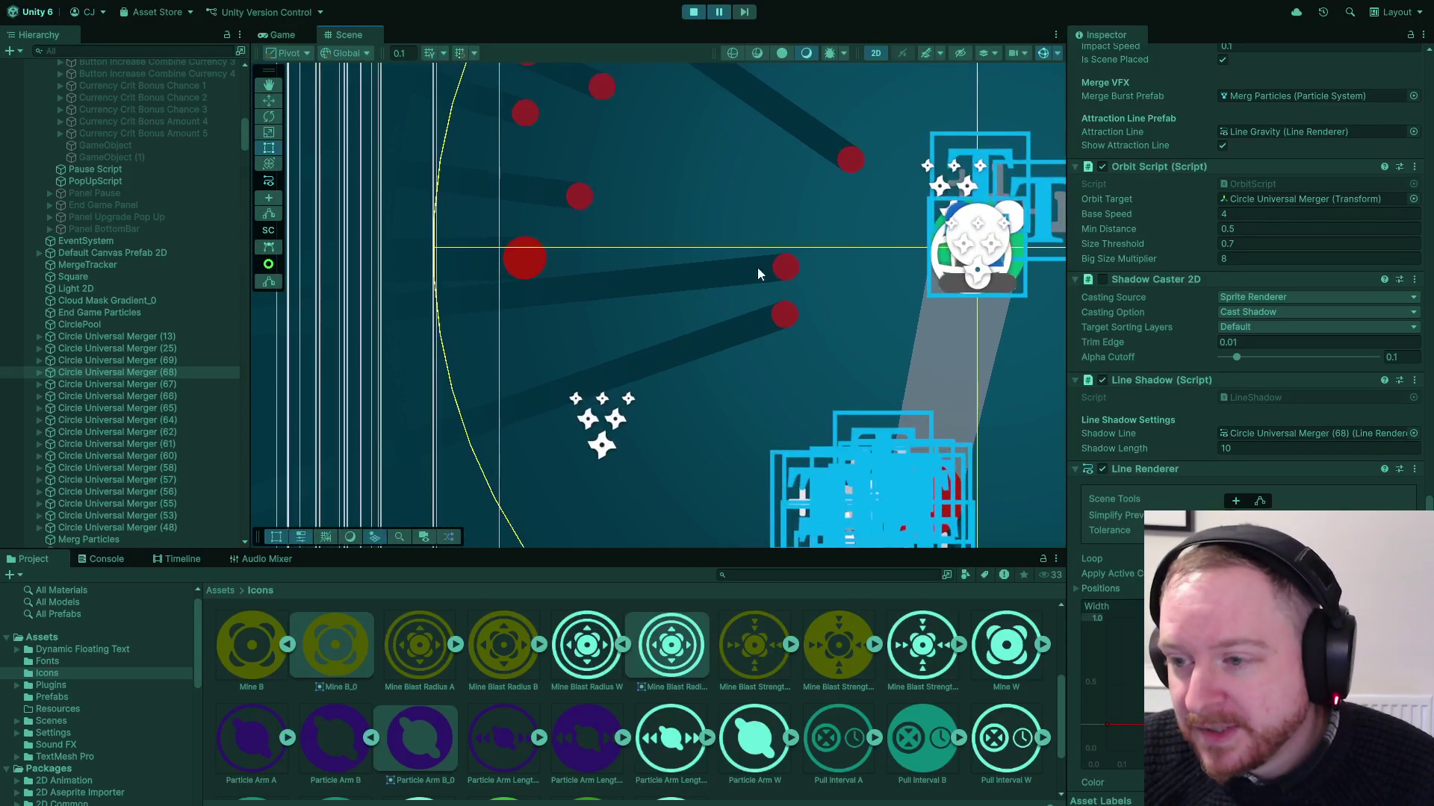
{"action": "scroll", "coordinate": [656, 379], "scroll_direction": "down", "scroll_amount": 3}
{"action": "scroll", "coordinate": [617, 402], "scroll_direction": "up", "scroll_amount": 3}
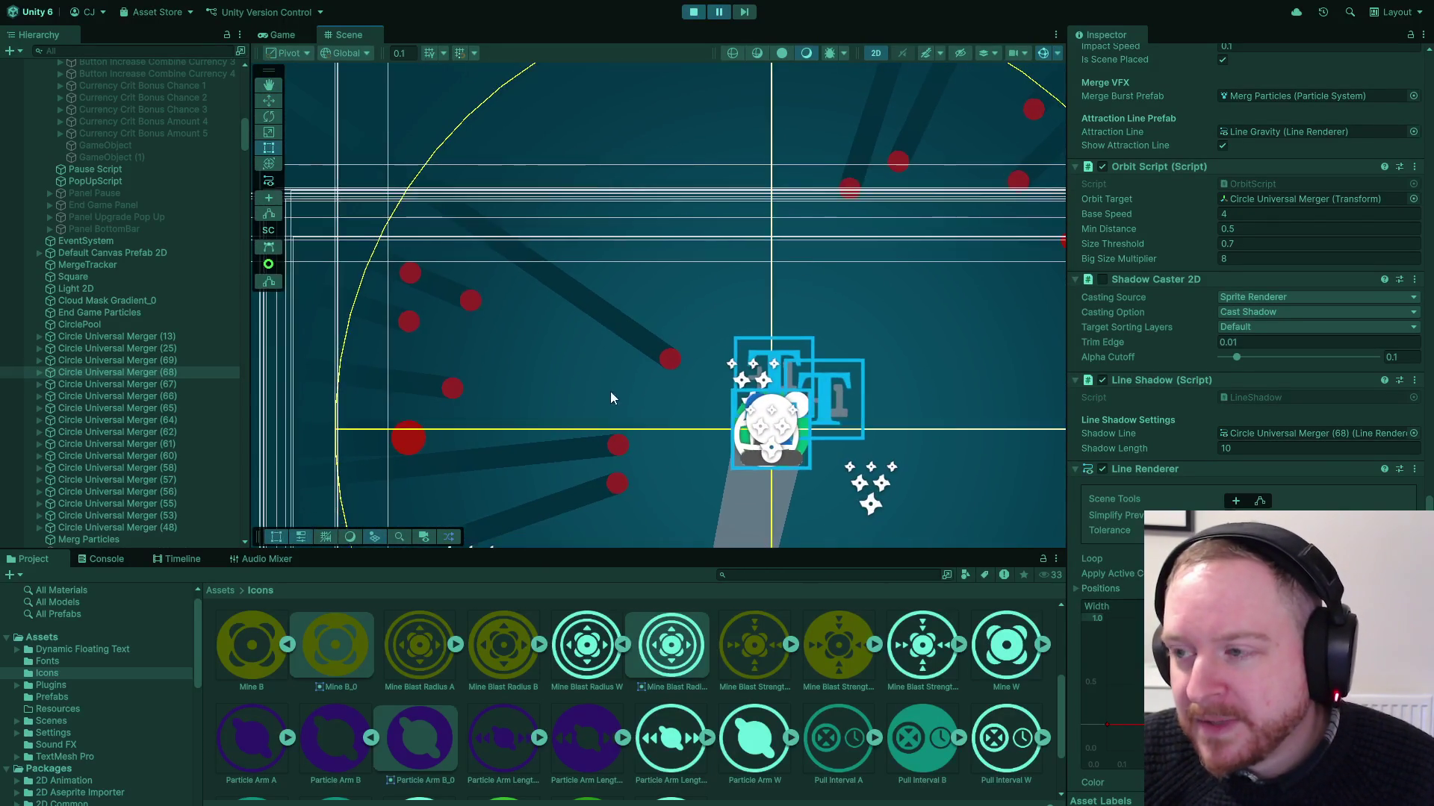
{"action": "left_click_drag", "start_coordinate": [611, 392], "coordinate": [558, 409]}
{"action": "scroll", "coordinate": [546, 387], "scroll_direction": "down", "scroll_amount": 4}
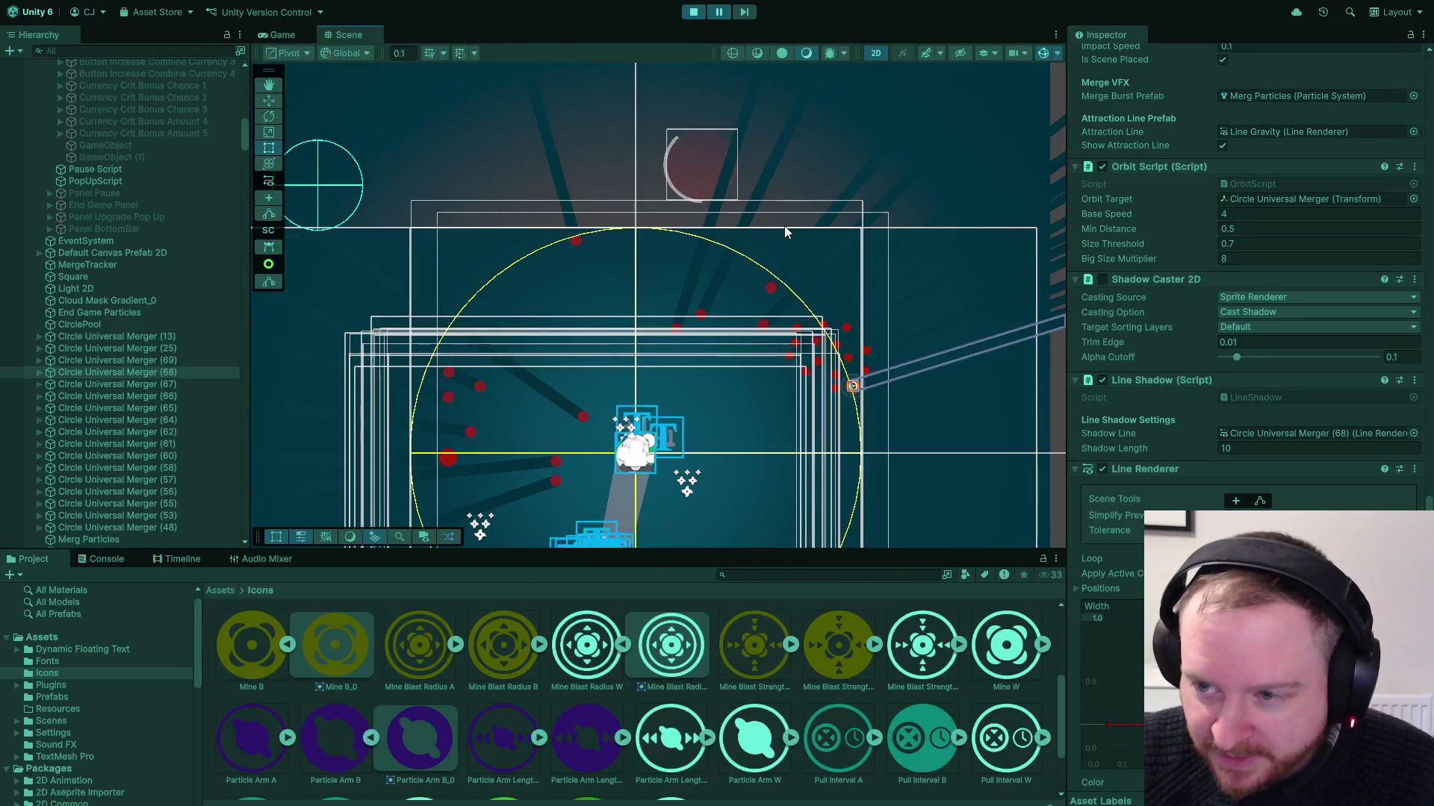
{"action": "scroll", "coordinate": [784, 226], "scroll_direction": "up", "scroll_amount": 6}
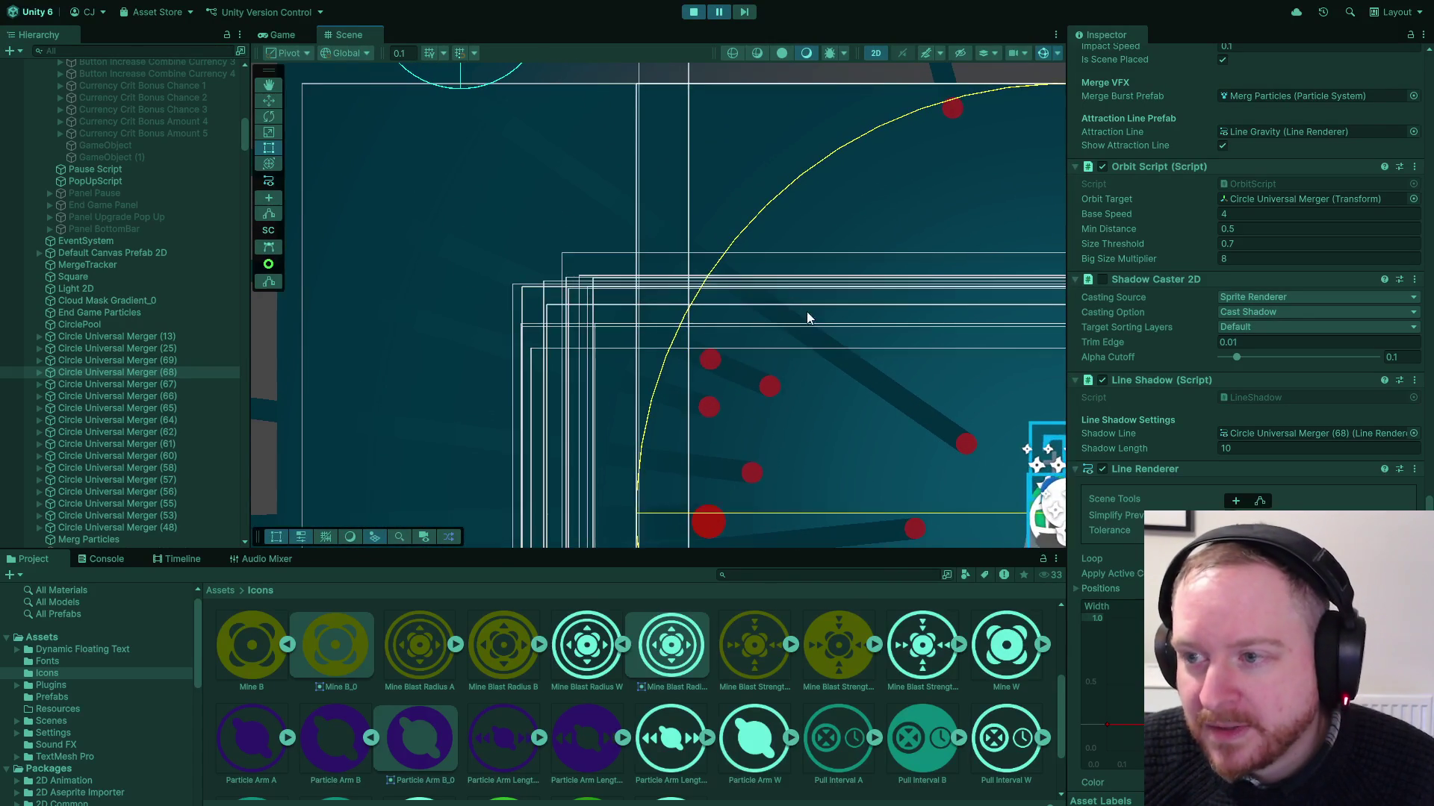
{"action": "scroll", "coordinate": [799, 313], "scroll_direction": "down", "scroll_amount": 3}
{"action": "scroll", "coordinate": [772, 298], "scroll_direction": "up", "scroll_amount": 4}
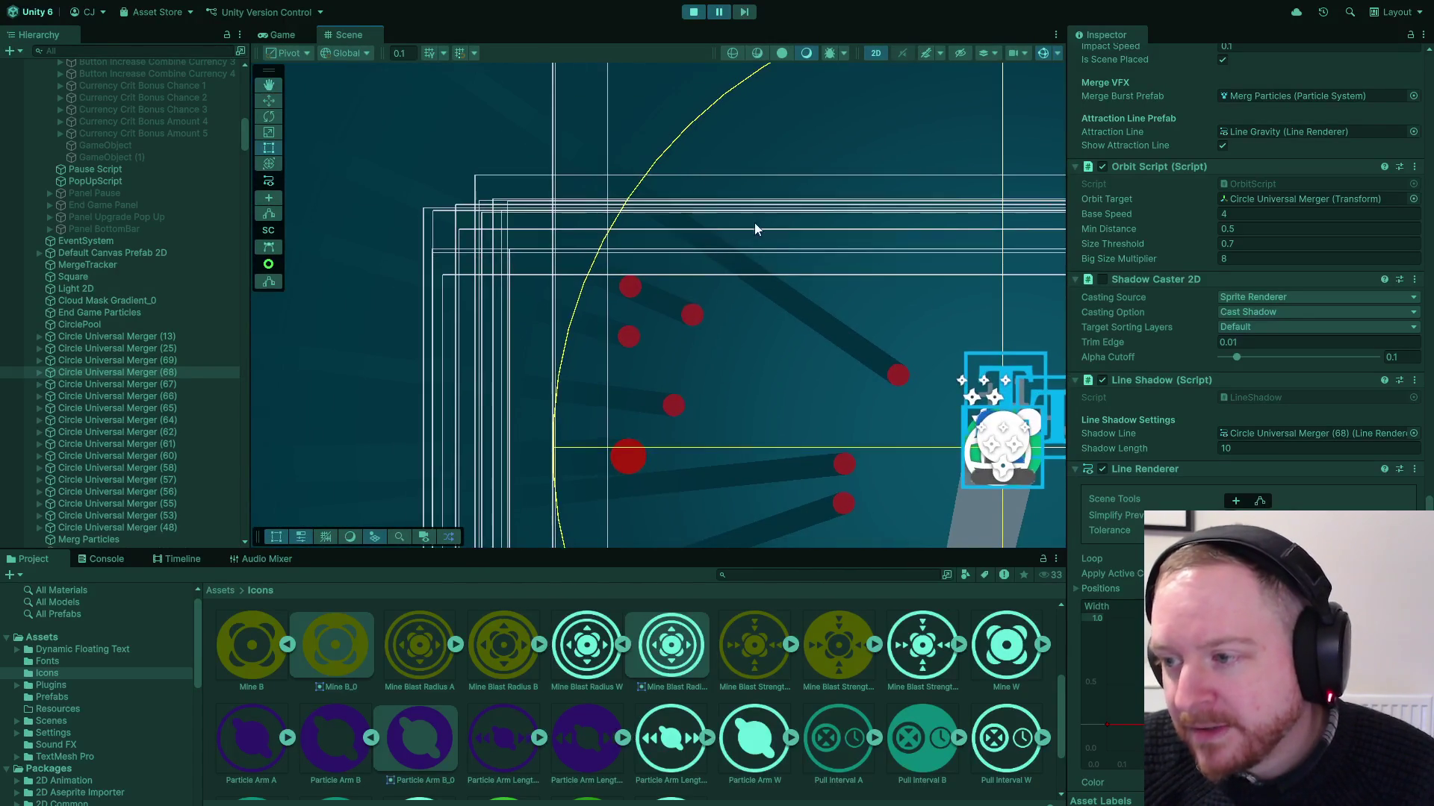
{"action": "scroll", "coordinate": [792, 298], "scroll_direction": "down", "scroll_amount": 4}
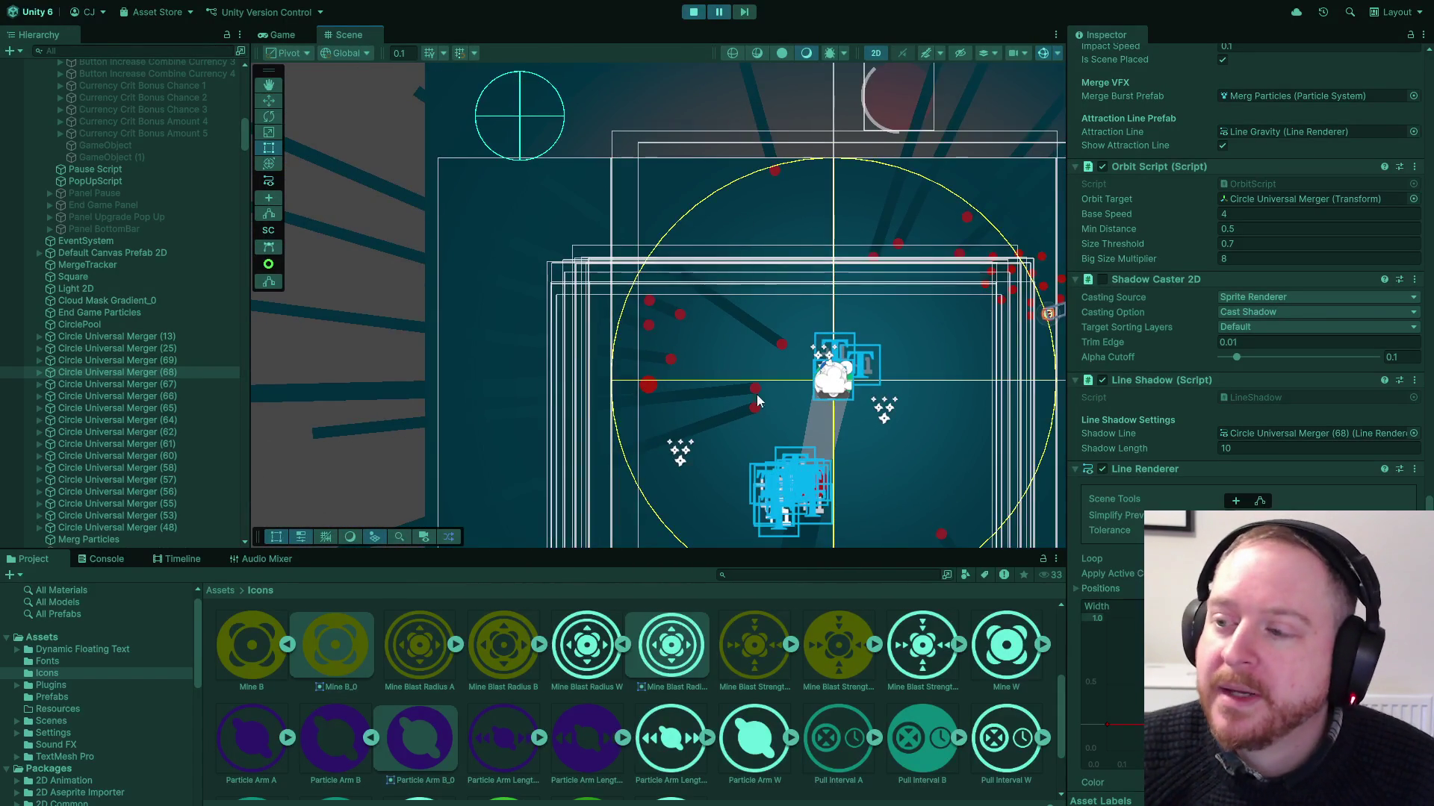
{"action": "left_click", "coordinate": [961, 290]}
{"action": "scroll", "coordinate": [747, 353], "scroll_direction": "up", "scroll_amount": 2}
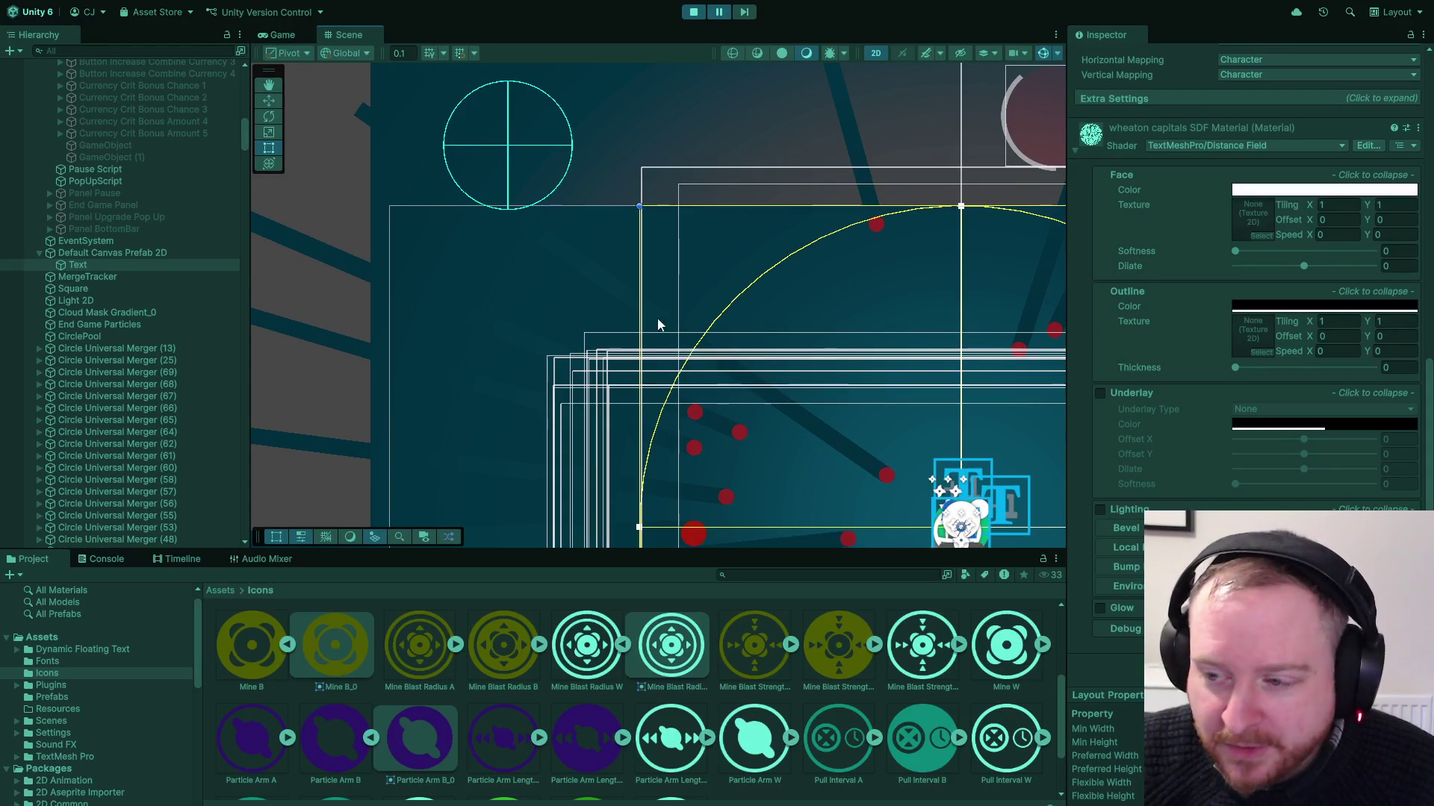
{"action": "left_click_drag", "start_coordinate": [657, 325], "coordinate": [431, 181]}
{"action": "scroll", "coordinate": [684, 284], "scroll_direction": "up", "scroll_amount": 2}
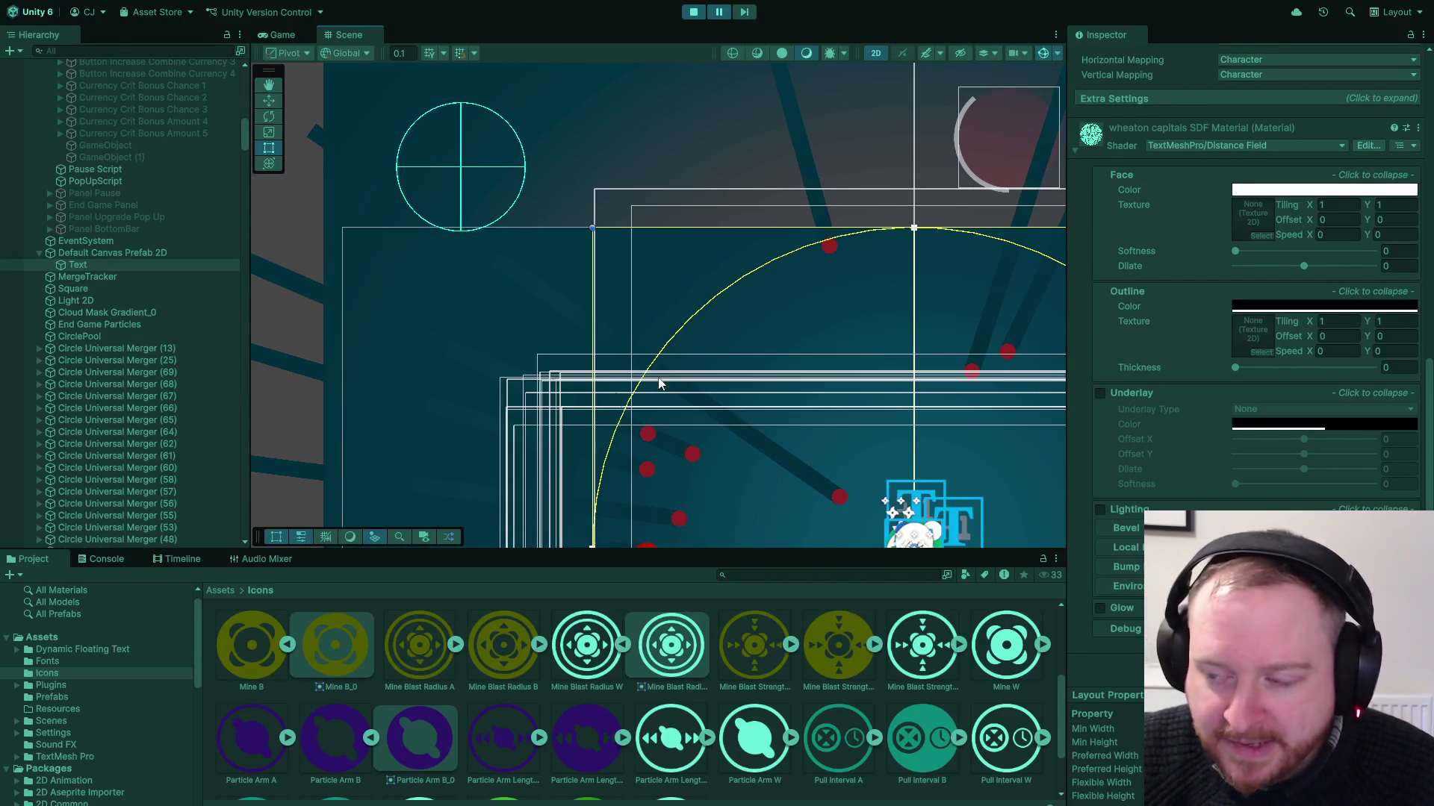
{"action": "scroll", "coordinate": [751, 327], "scroll_direction": "down", "scroll_amount": 2}
{"action": "mouse_move", "coordinate": [751, 327]}
{"action": "left_mouse_down"}
{"action": "mouse_move", "coordinate": [574, 196]}
{"action": "mouse_move", "coordinate": [854, 290]}
{"action": "mouse_move", "coordinate": [676, 299]}
{"action": "left_mouse_up"}
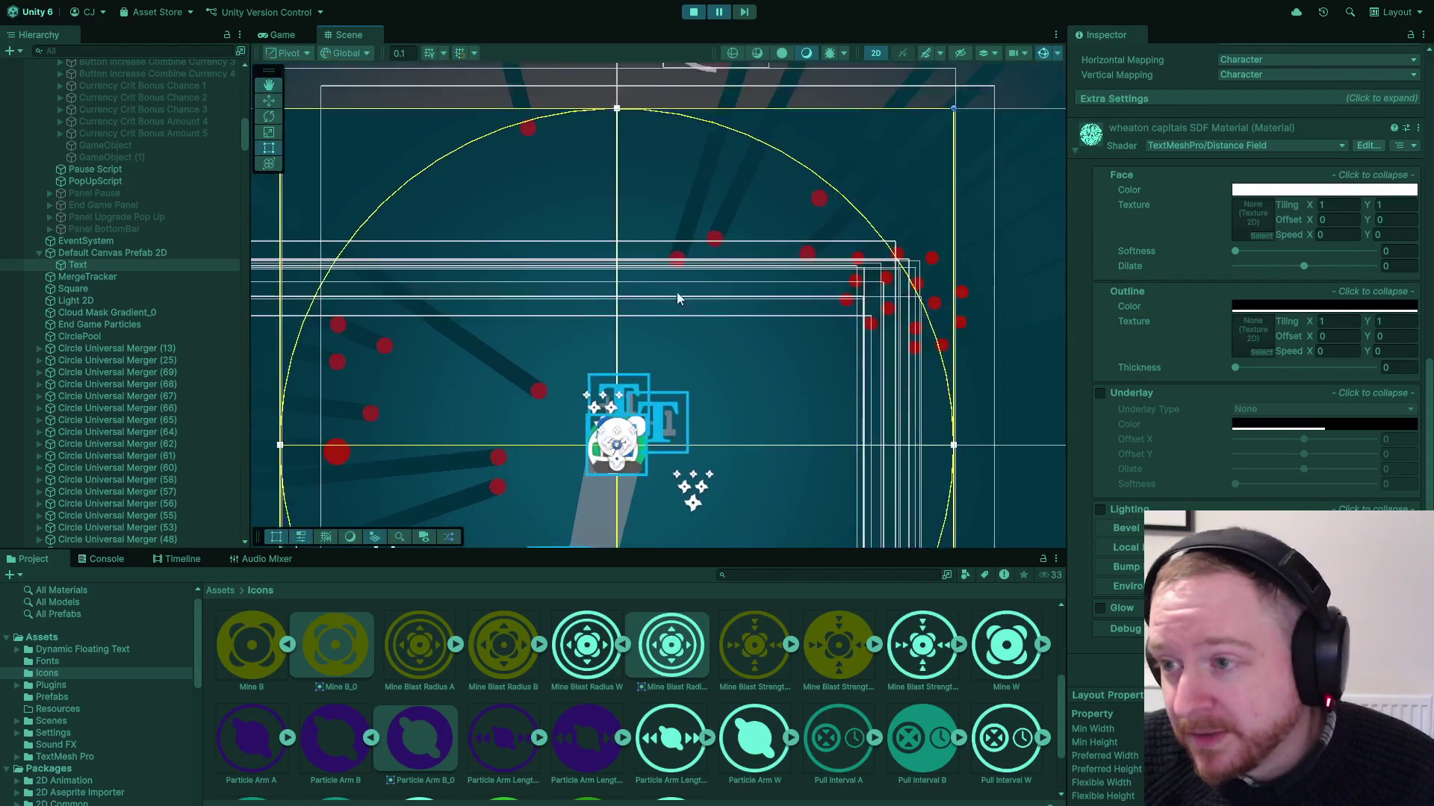
{"action": "scroll", "coordinate": [677, 299], "scroll_direction": "down", "scroll_amount": 1}
{"action": "scroll", "coordinate": [692, 320], "scroll_direction": "down", "scroll_amount": 1}
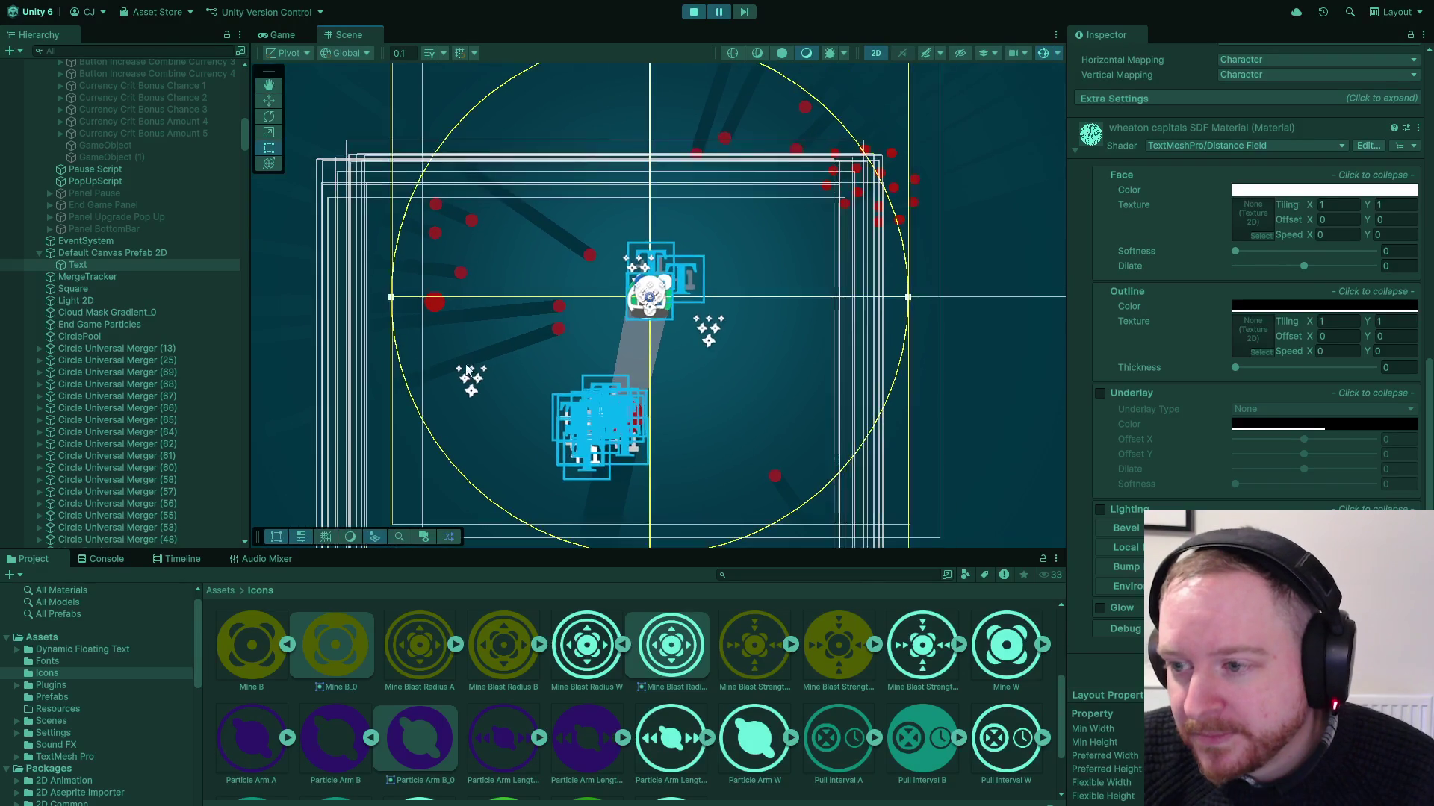
{"action": "left_click_drag", "start_coordinate": [436, 155], "coordinate": [633, 317]}
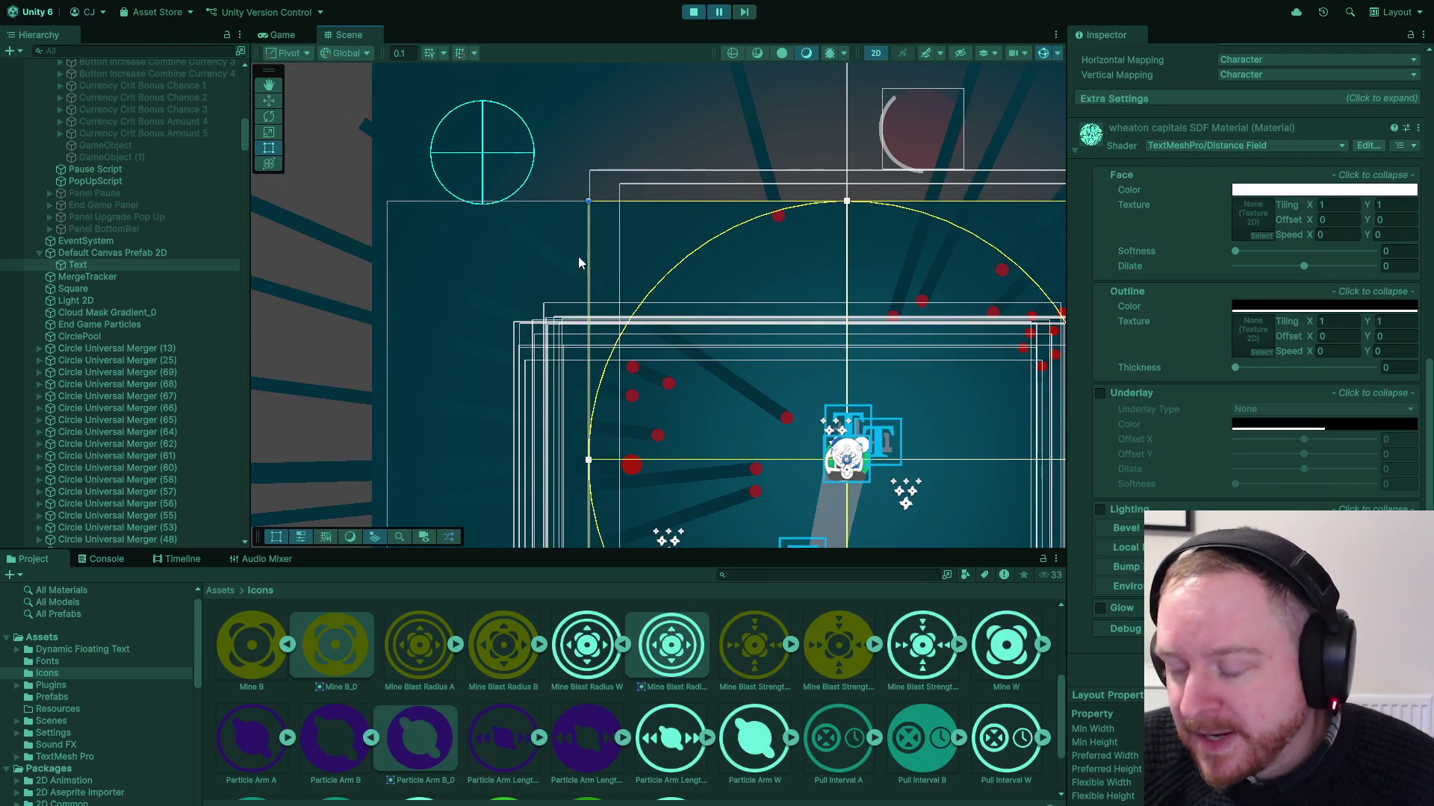
{"action": "mouse_move", "coordinate": [578, 257]}
{"action": "left_mouse_down"}
{"action": "mouse_move", "coordinate": [707, 329]}
{"action": "mouse_move", "coordinate": [511, 251]}
{"action": "left_mouse_up"}
{"action": "scroll", "coordinate": [615, 311], "scroll_direction": "up", "scroll_amount": 2}
{"action": "scroll", "coordinate": [511, 251], "scroll_direction": "up", "scroll_amount": 1}
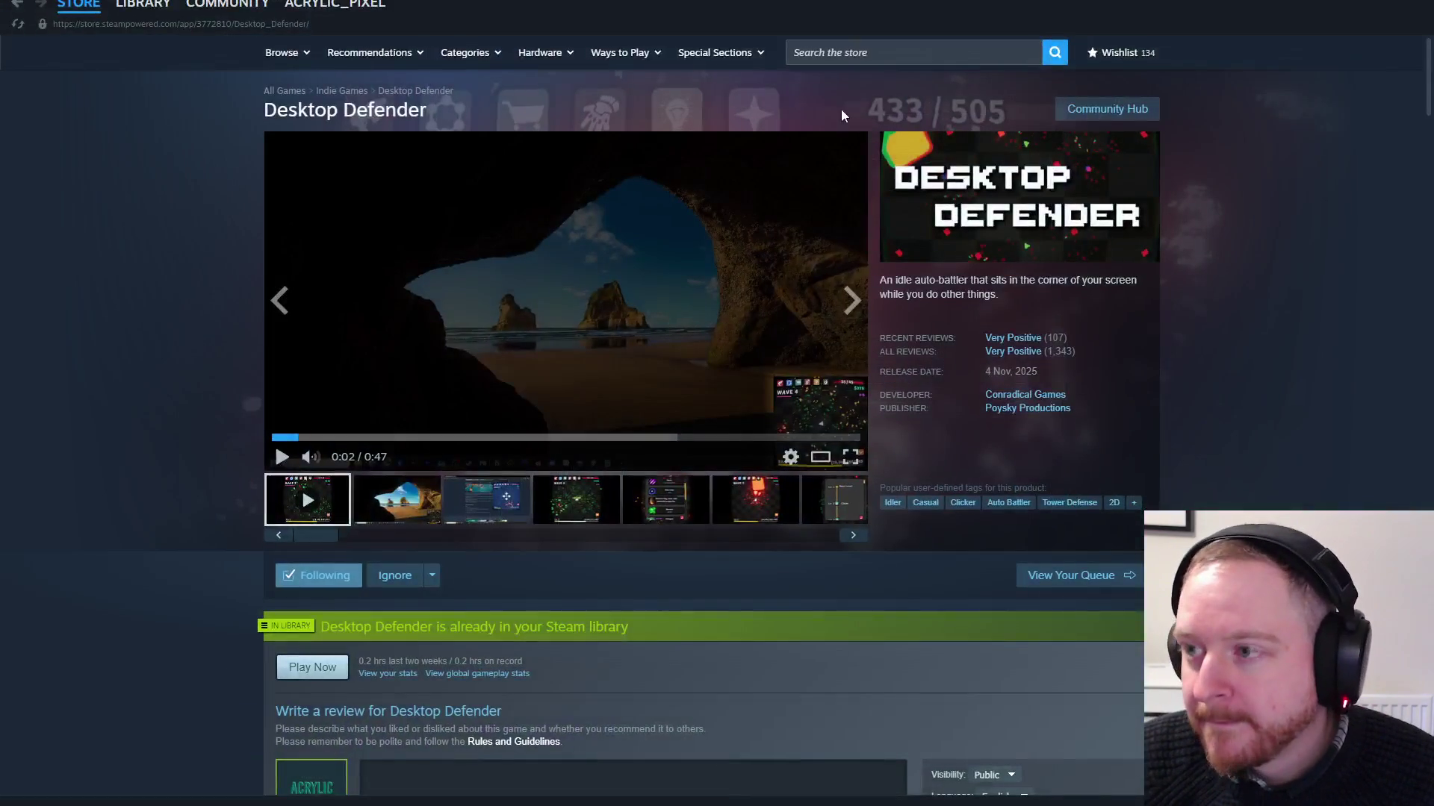
Search the store for 'a dark room', open A Dark Room's page, and play its trailer fullscreen
{"action": "left_click", "coordinate": [840, 51]}
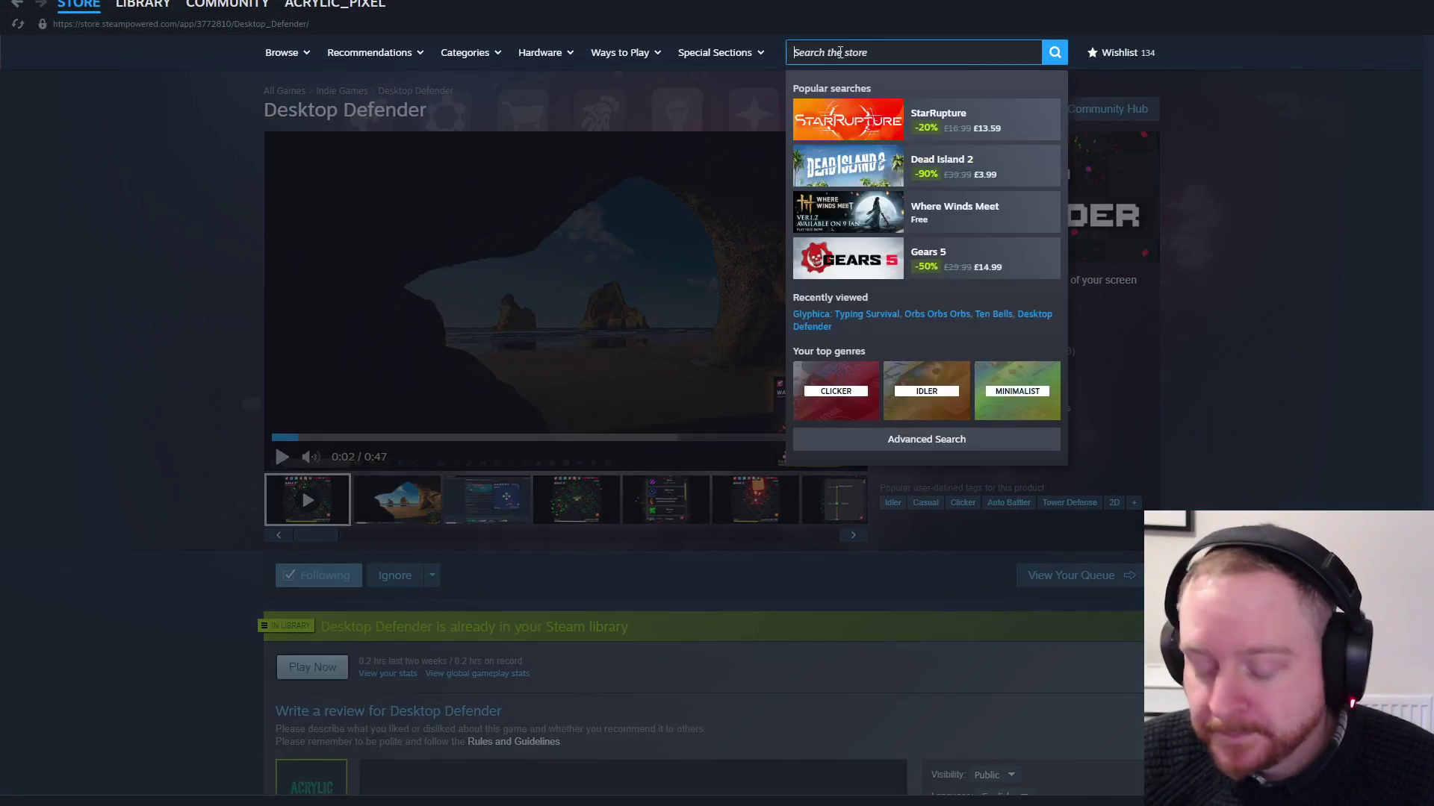
{"action": "type", "text": "a dark roo"}
{"action": "type", "text": "m"}
{"action": "key", "text": "Return"}
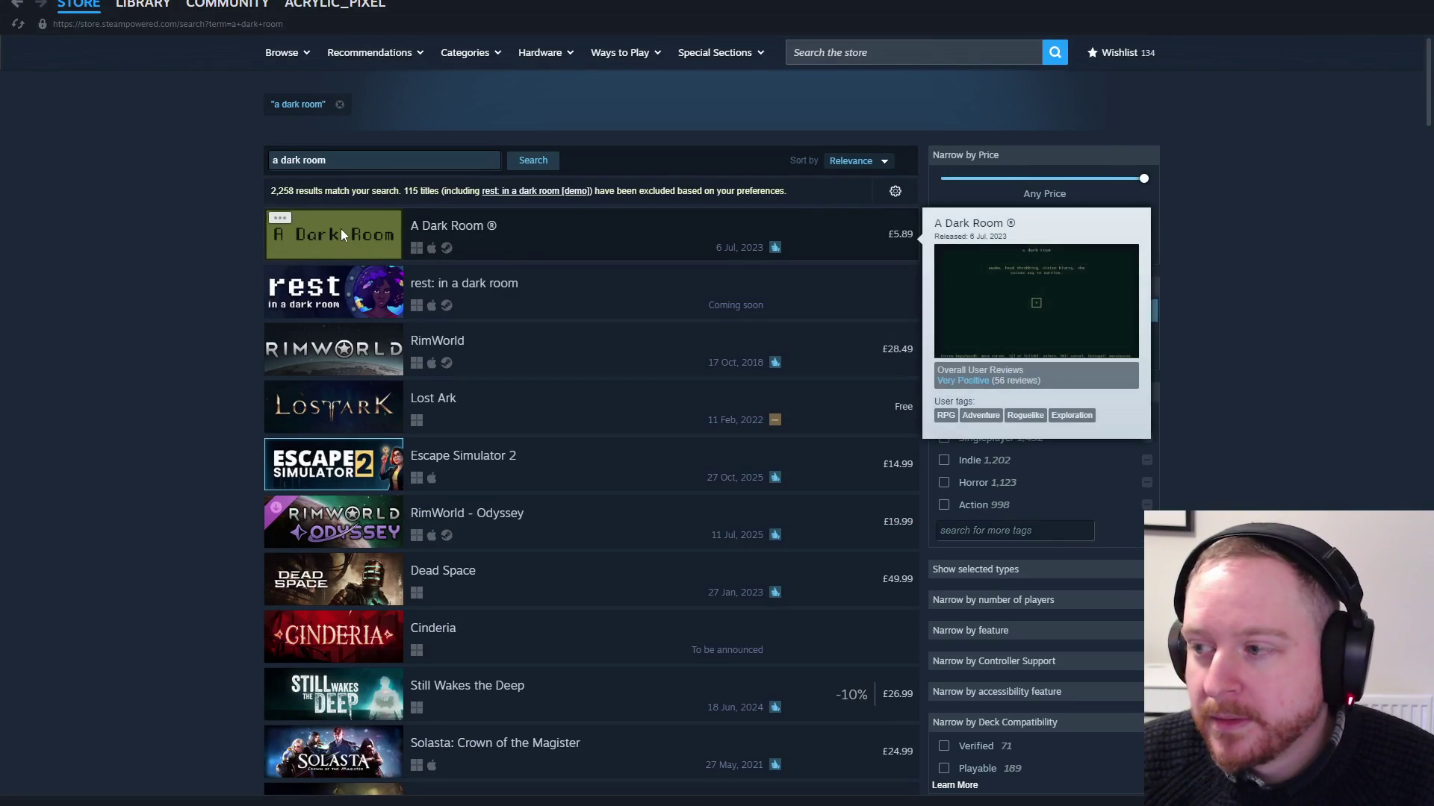
{"action": "left_click", "coordinate": [341, 228]}
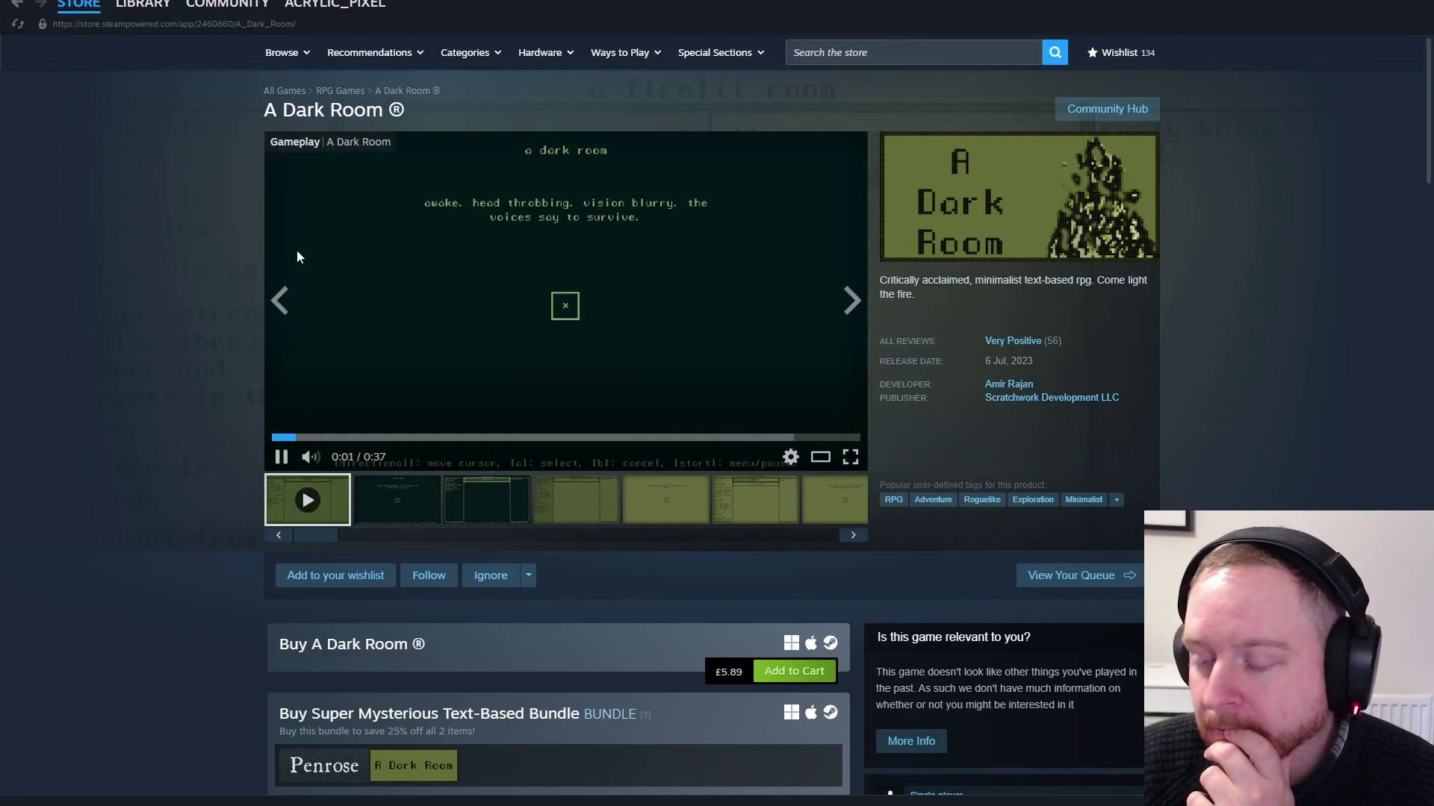
{"action": "left_click", "coordinate": [850, 457]}
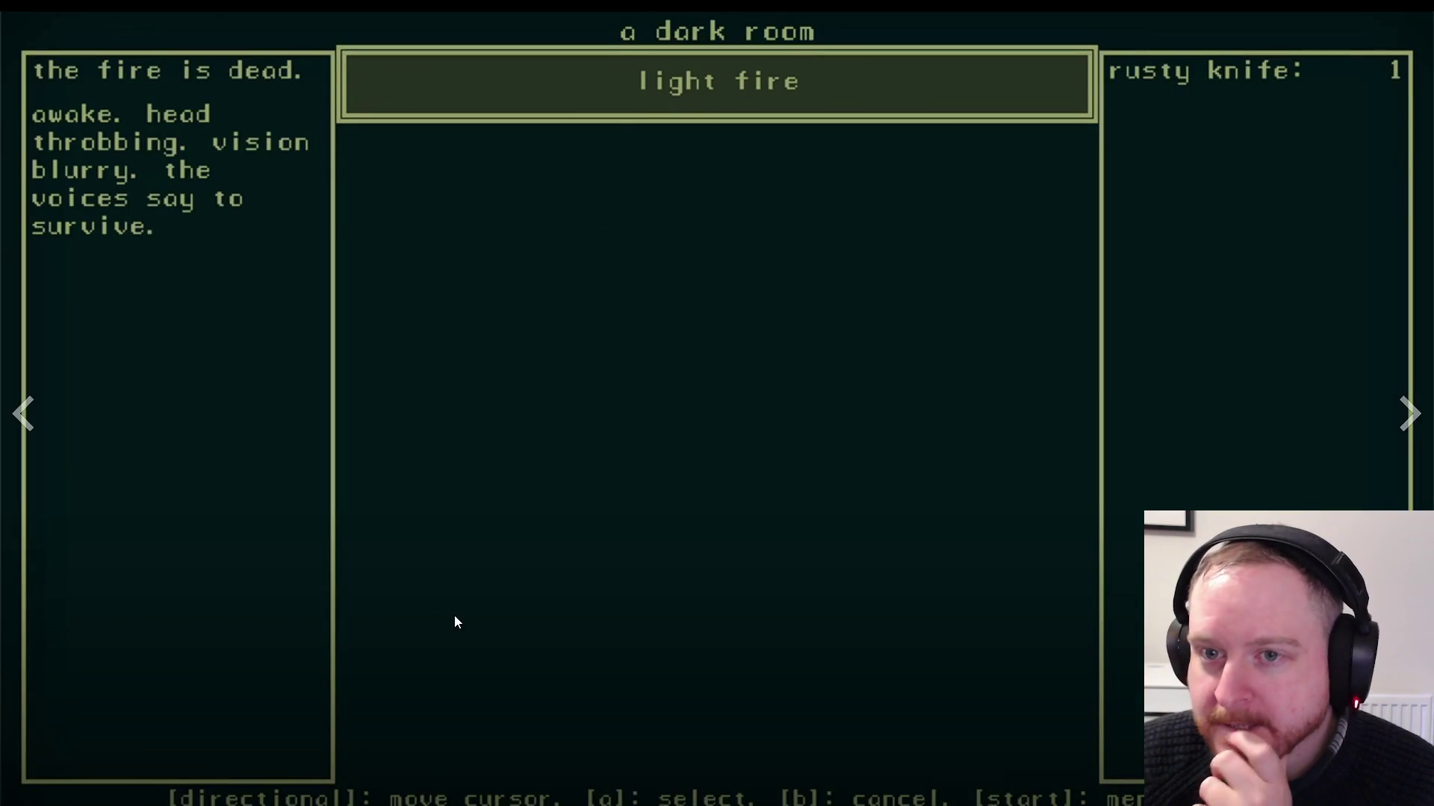
Watch the A Dark Room trailer through, then exit fullscreen back to the store page
{"action": "key", "text": "Return"}
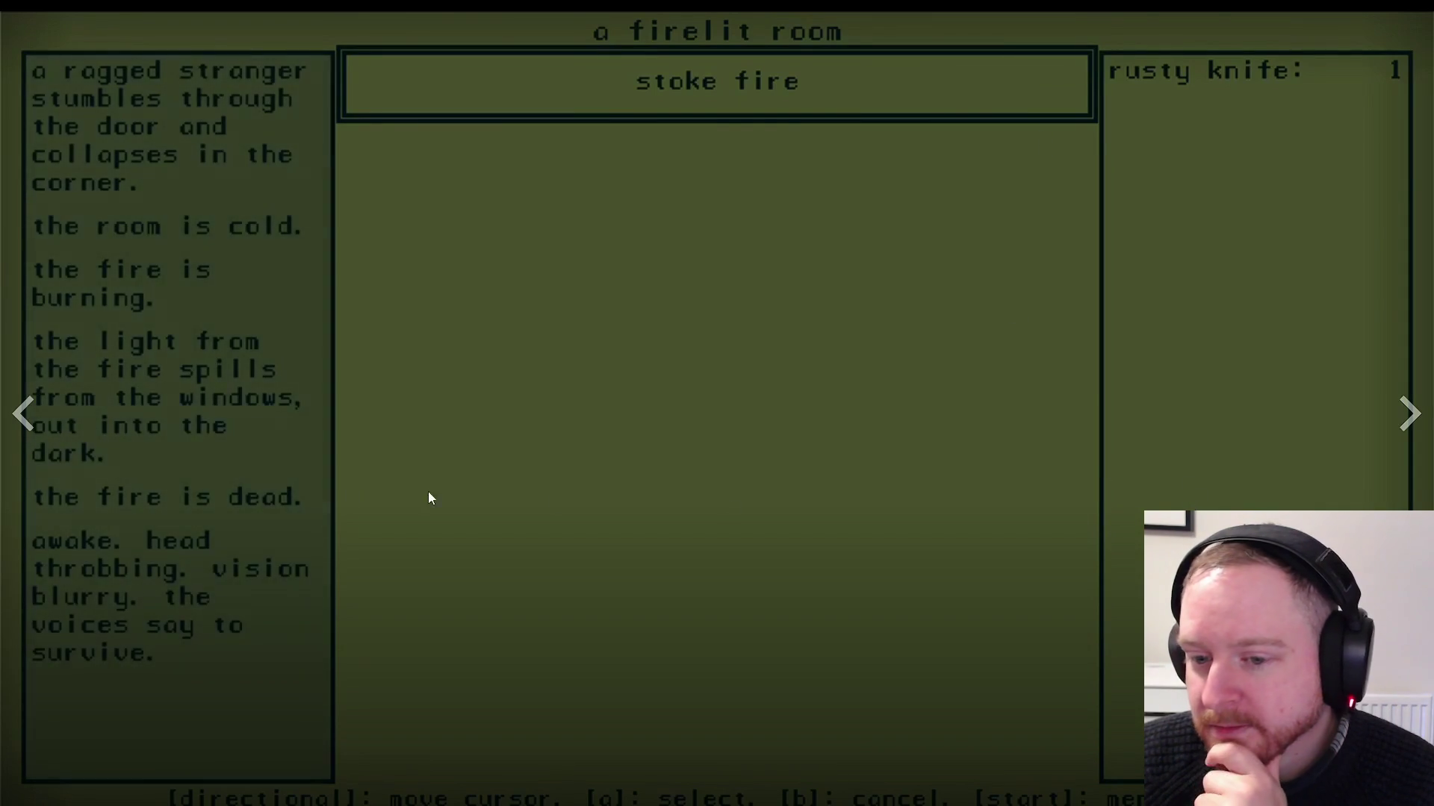
{"action": "key", "text": "Return"}
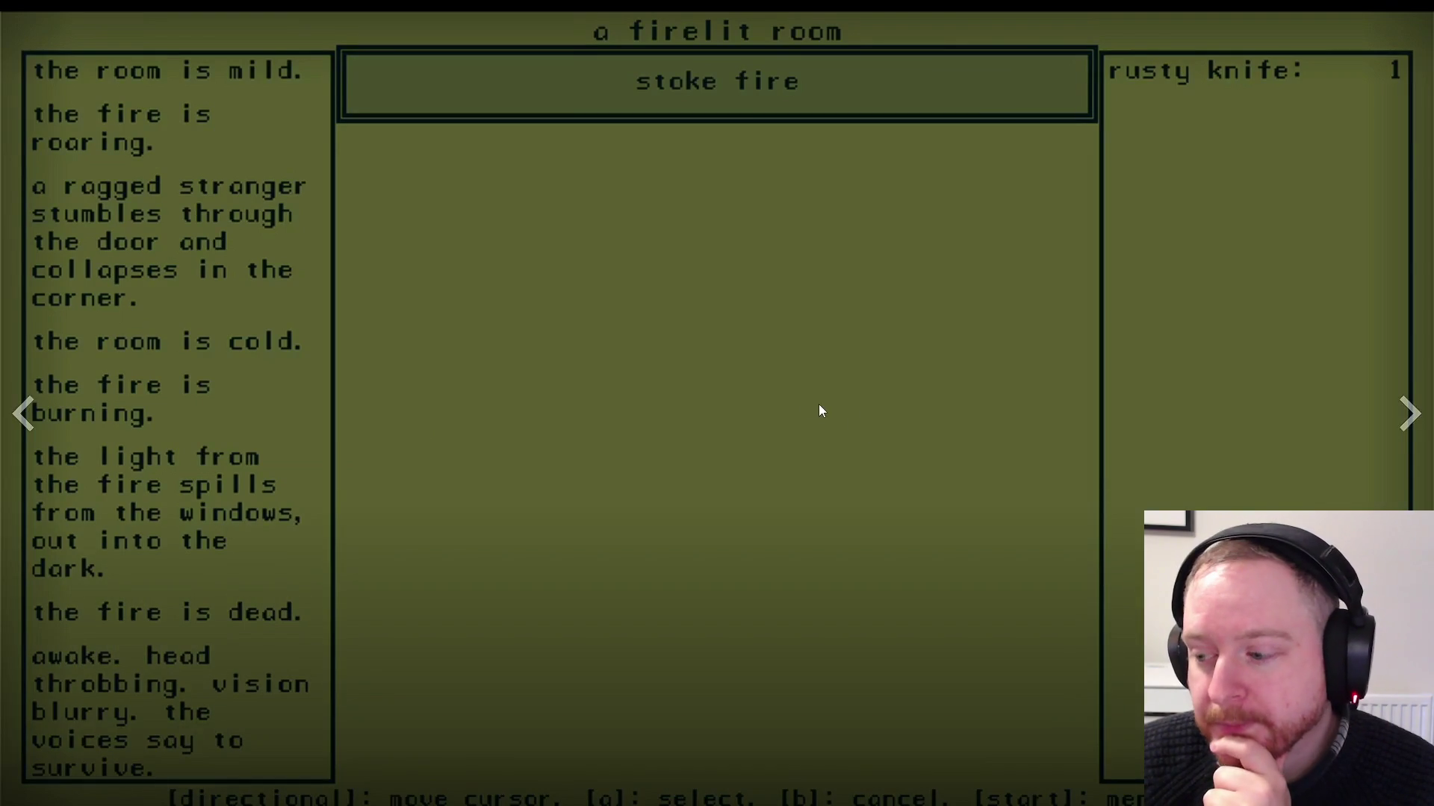
{"action": "key", "text": "Down"}
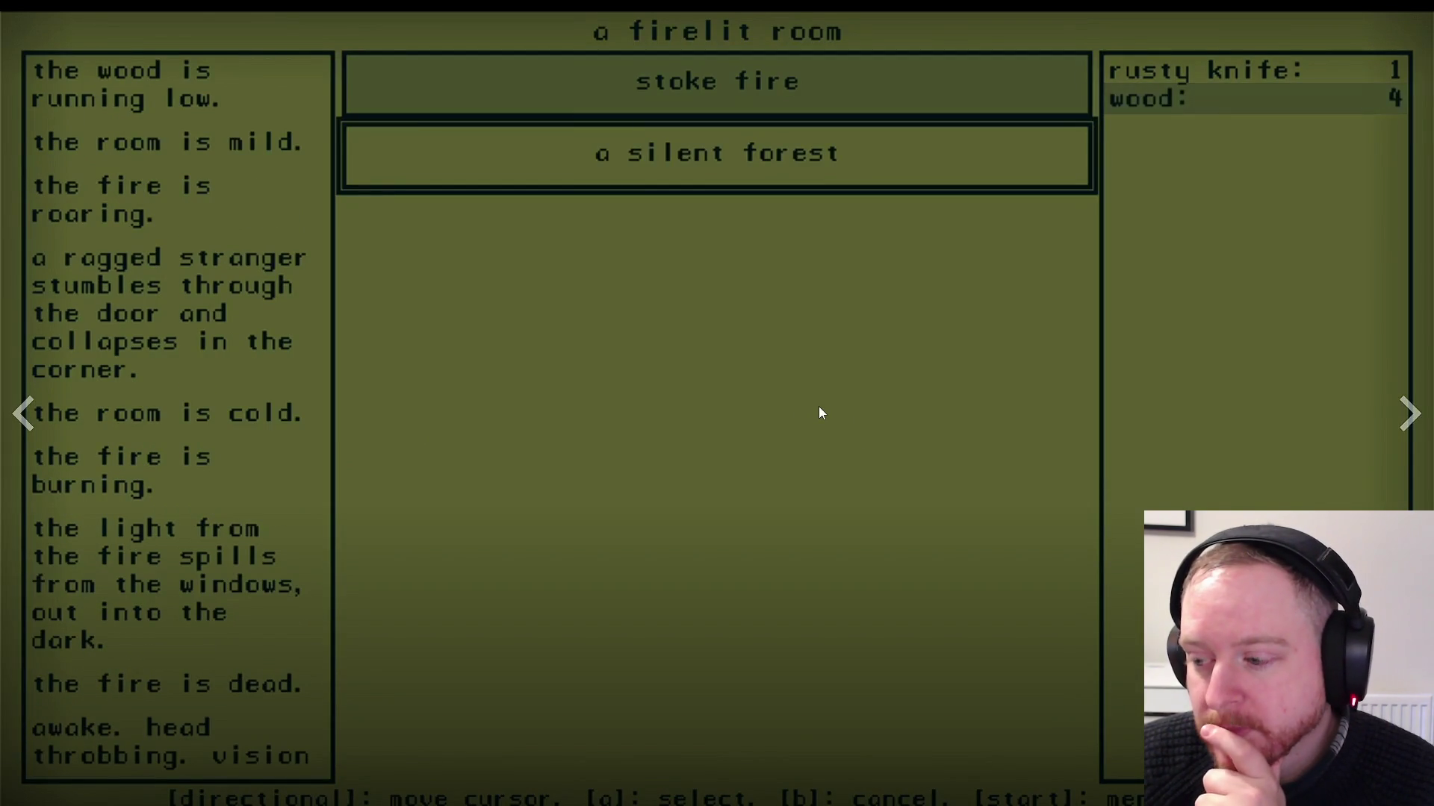
{"action": "key", "text": "Return"}
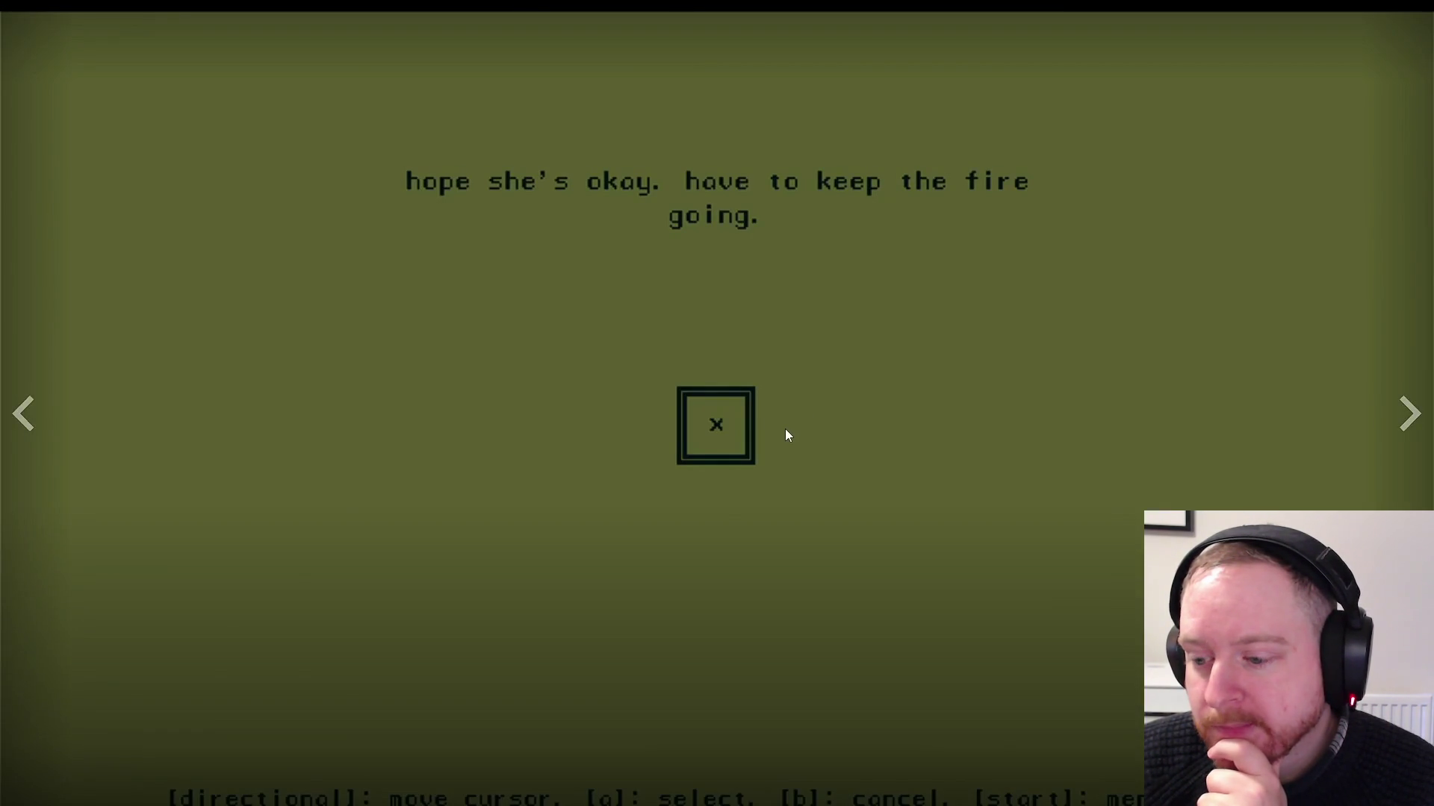
{"action": "key", "text": "Return"}
{"action": "key", "text": "Return"}
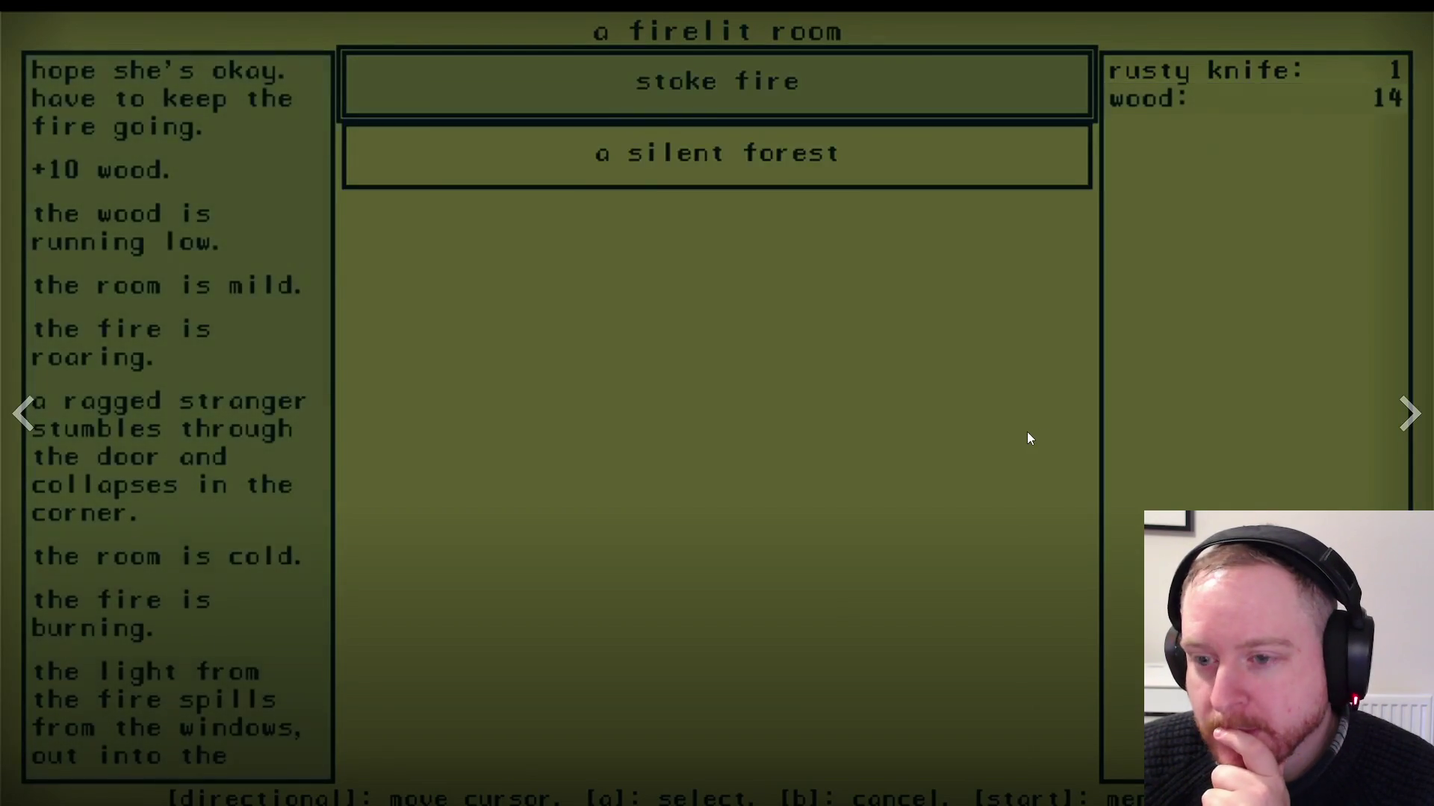
{"action": "key", "text": "Return"}
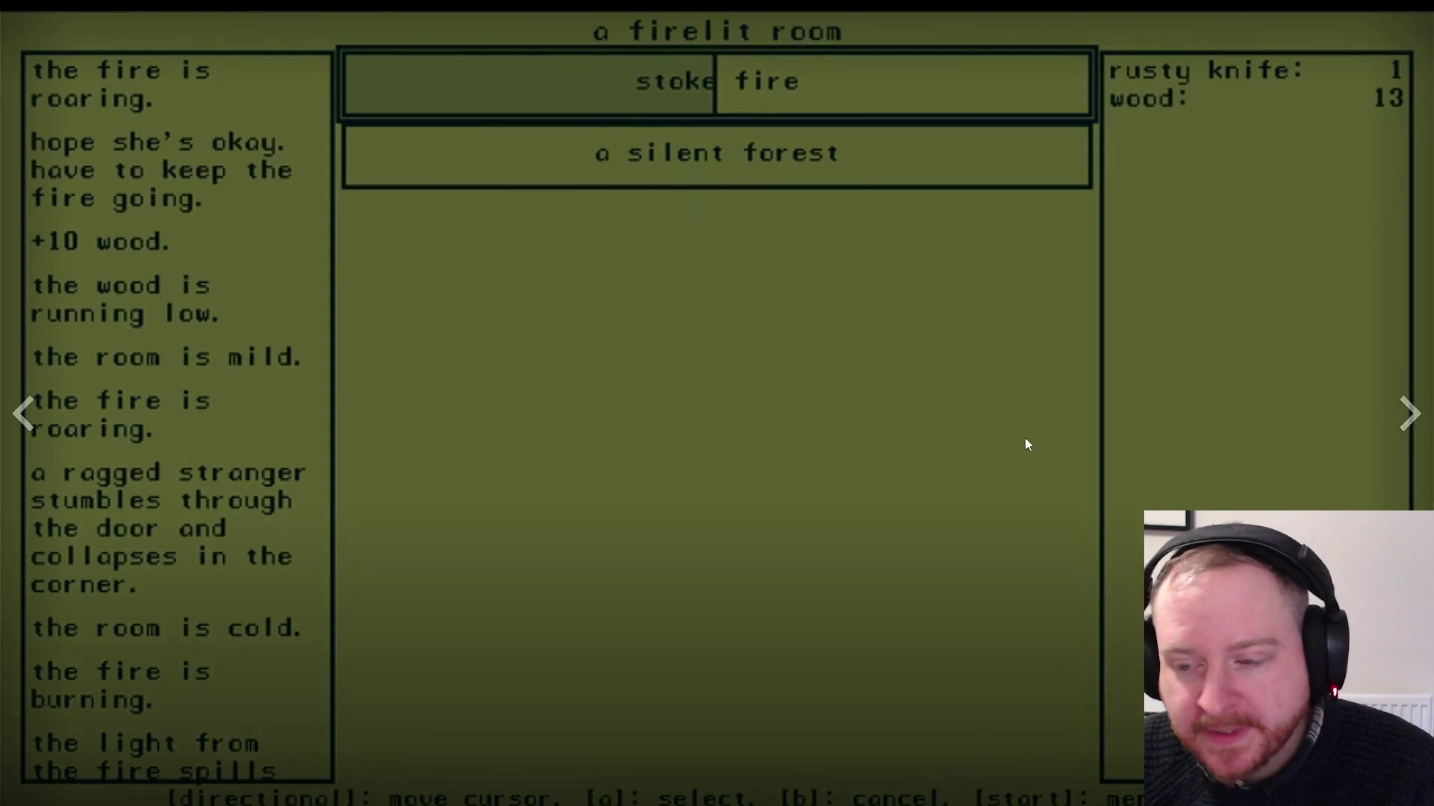
{"action": "key", "text": "Escape"}
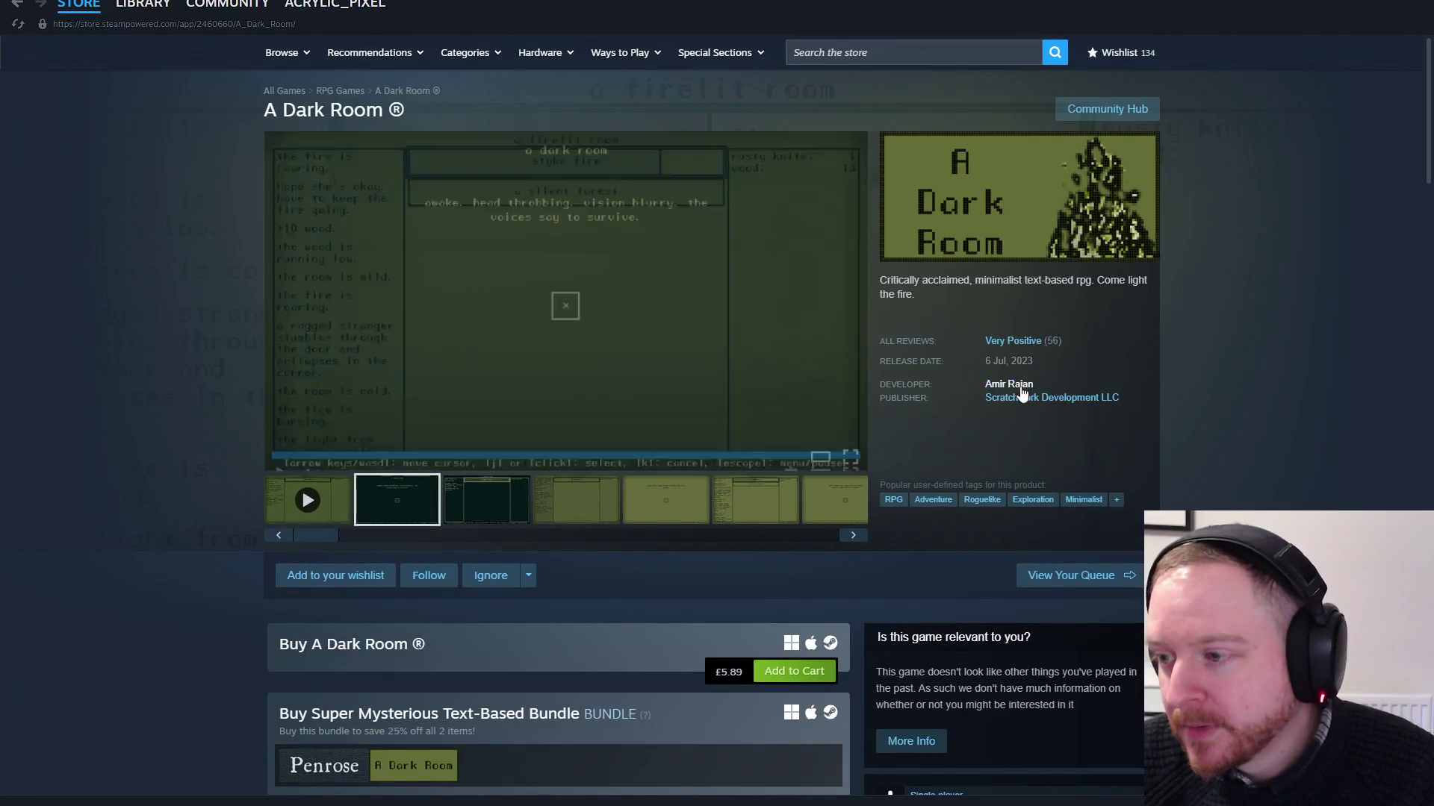
List the developer's games, return to A Dark Room's page, and scroll down to the reviews
{"action": "left_click", "coordinate": [1019, 383]}
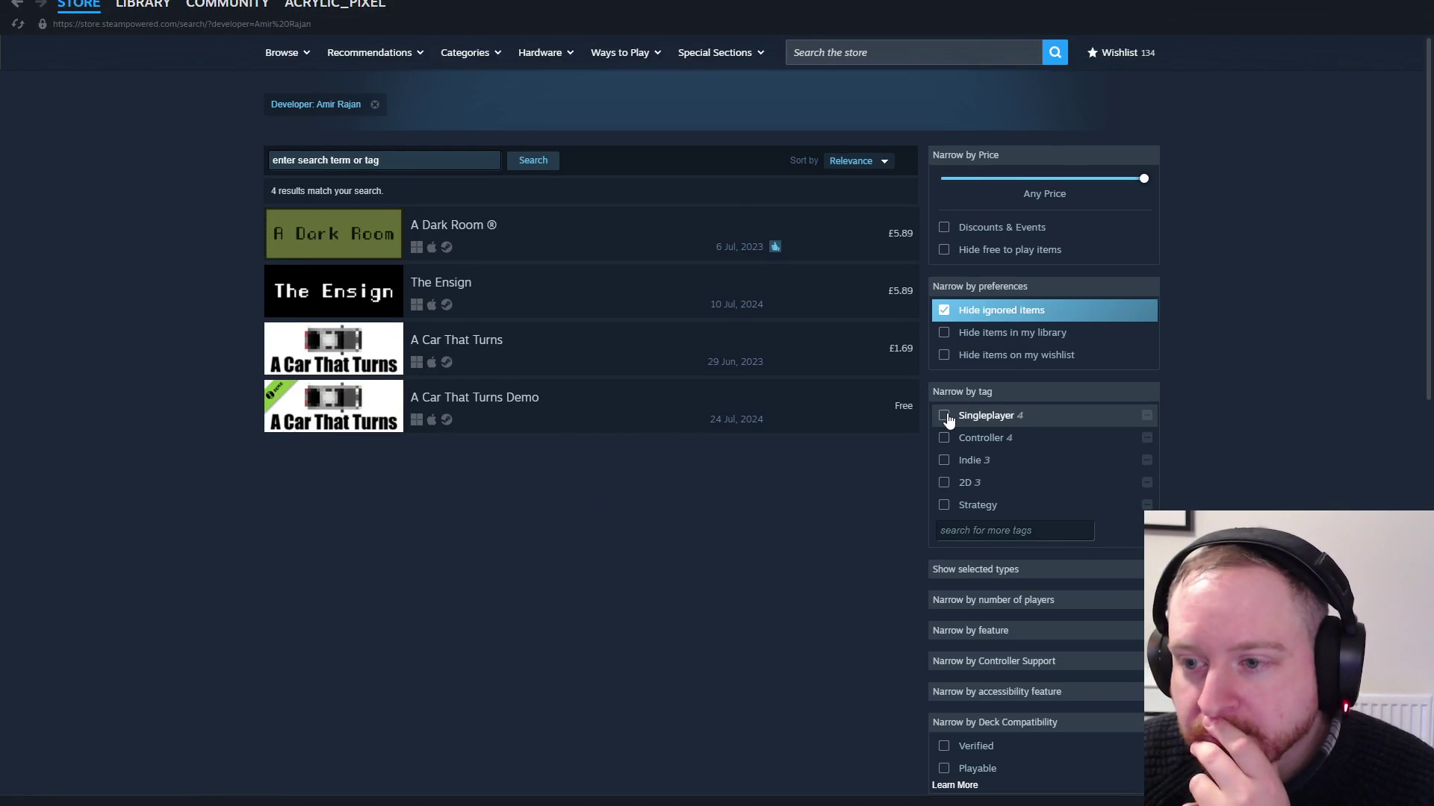
{"action": "left_click", "coordinate": [419, 235]}
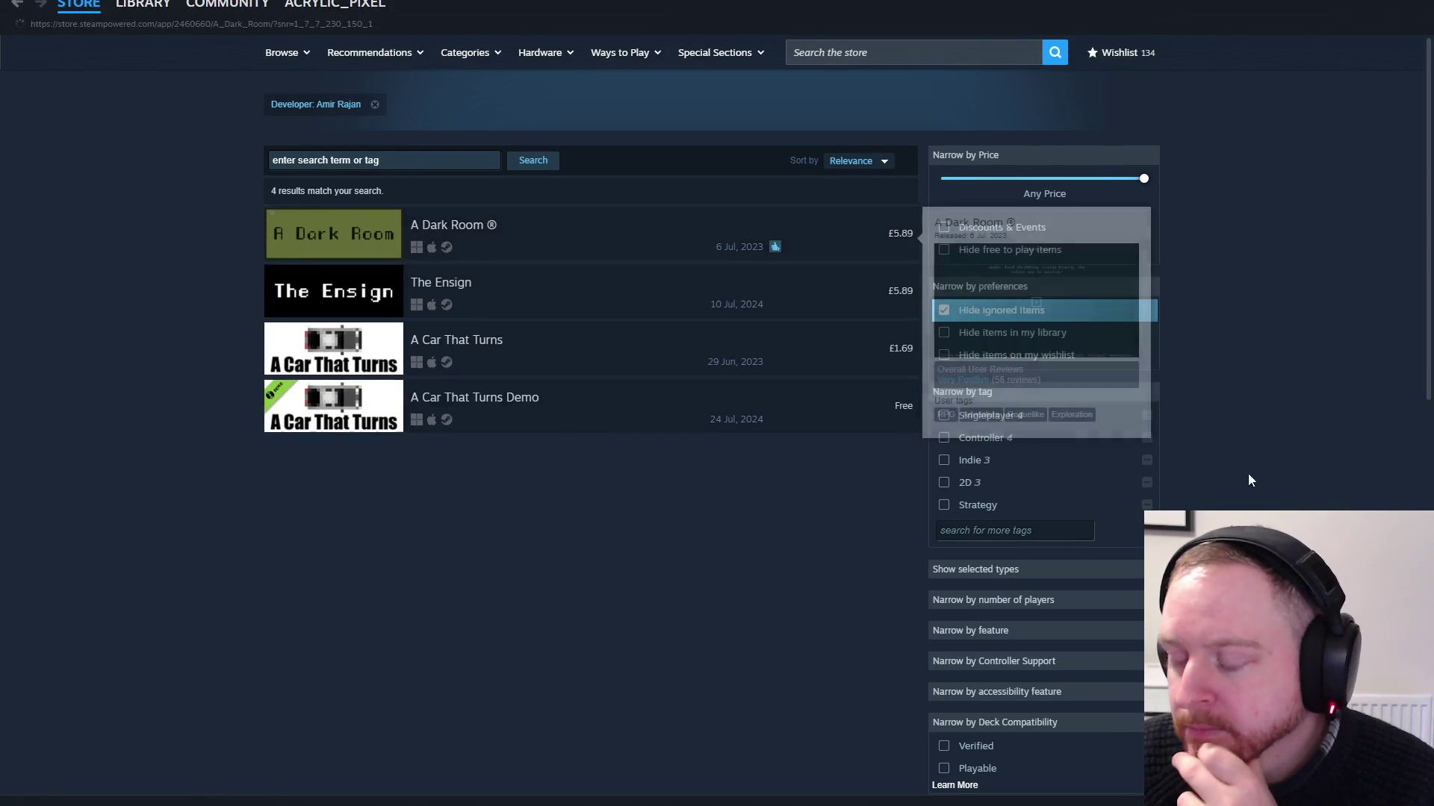
{"action": "scroll", "coordinate": [1239, 478], "scroll_direction": "down", "scroll_amount": 5}
{"action": "scroll", "coordinate": [1234, 492], "scroll_direction": "down", "scroll_amount": 15}
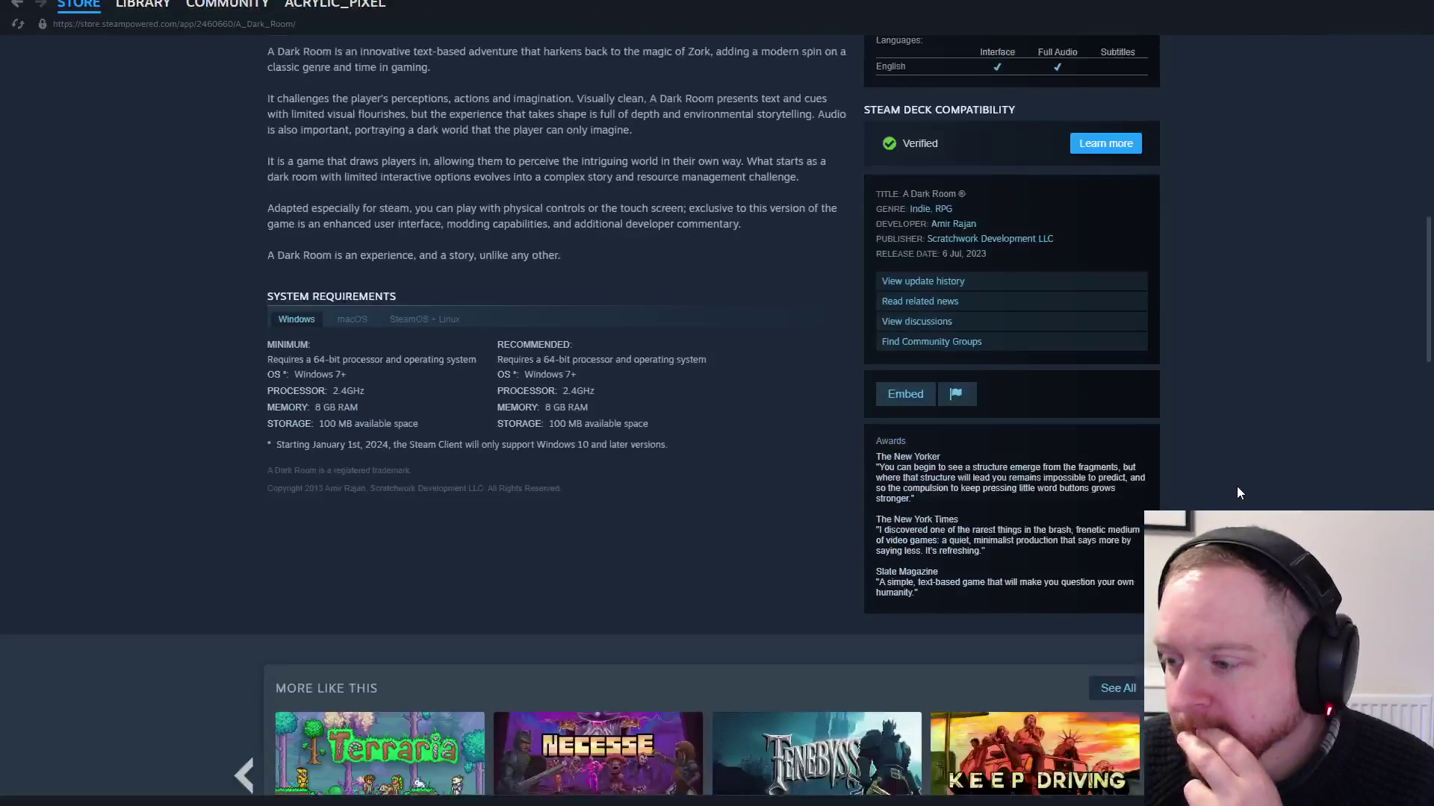
{"action": "scroll", "coordinate": [1236, 489], "scroll_direction": "down", "scroll_amount": 10}
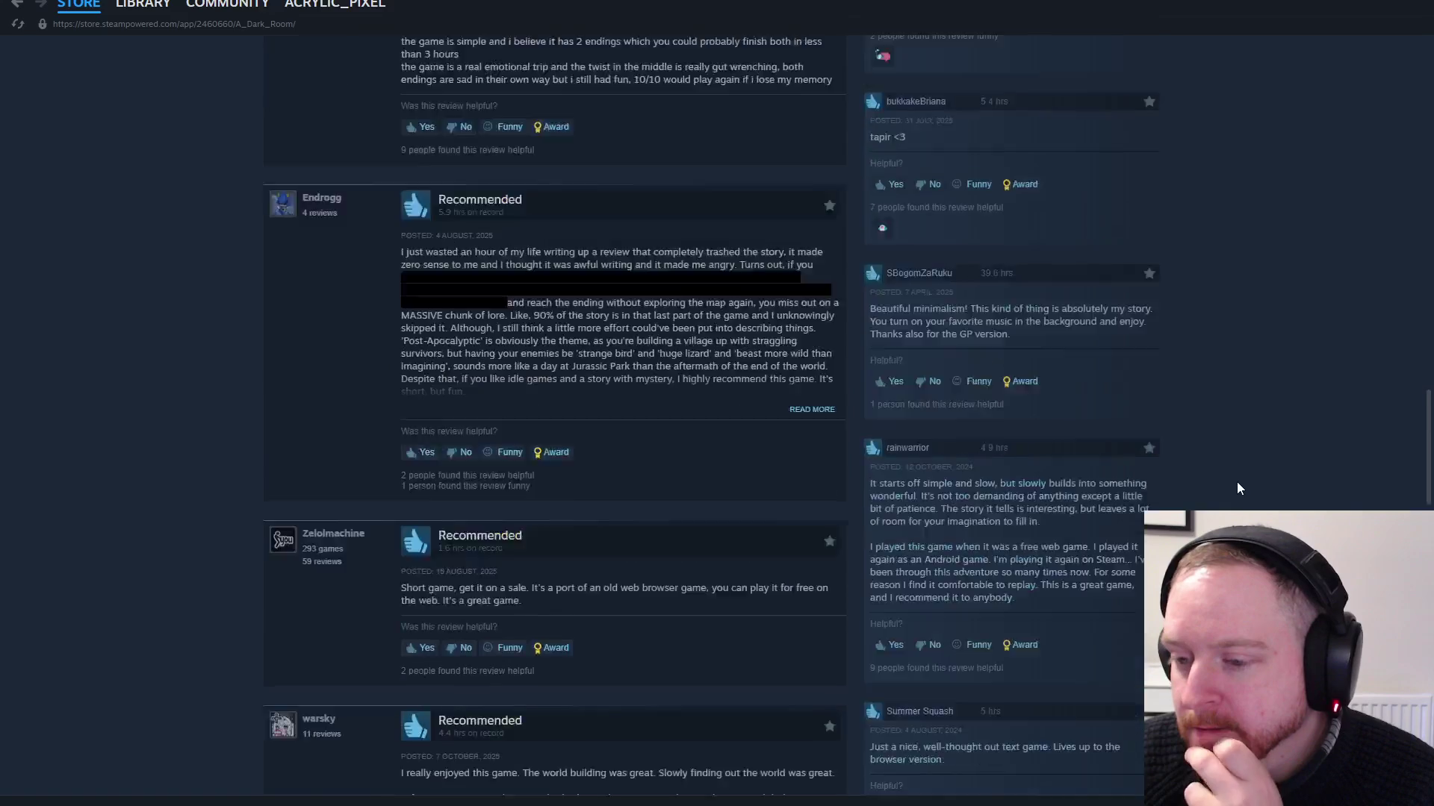
{"action": "scroll", "coordinate": [1234, 504], "scroll_direction": "up", "scroll_amount": 10}
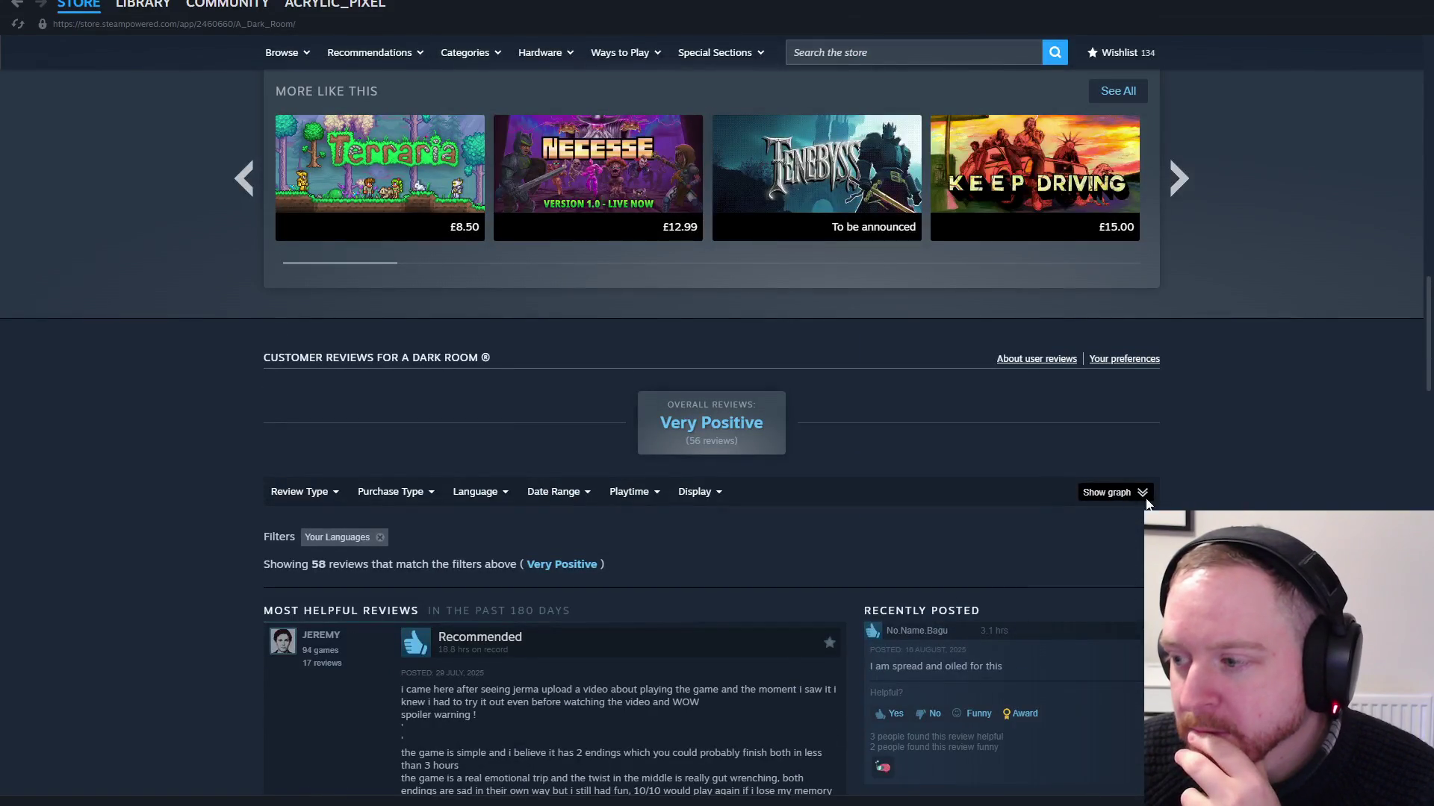
Expand the review history graph and scroll back toward the top of the page
{"action": "left_click", "coordinate": [1120, 491]}
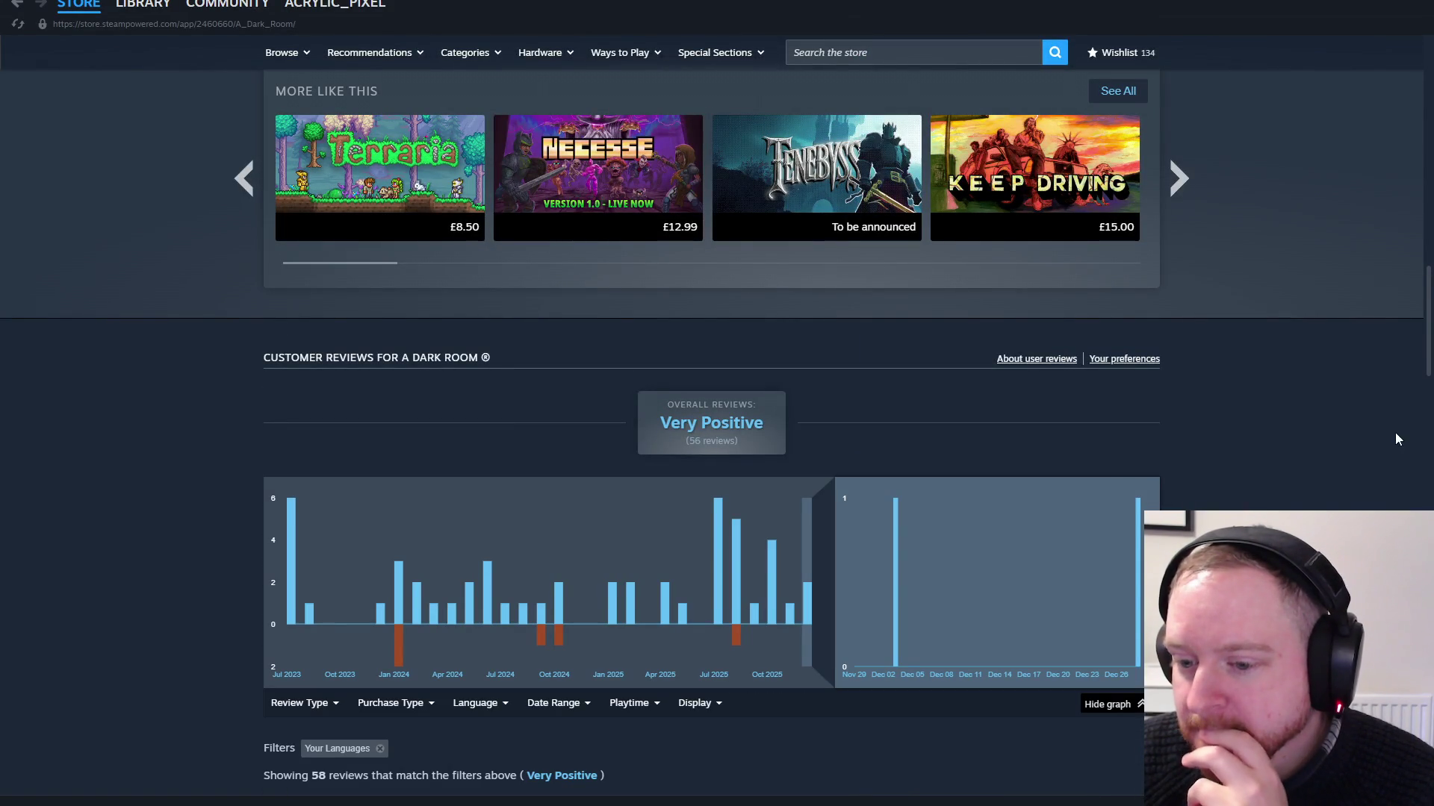
{"action": "scroll", "coordinate": [1260, 490], "scroll_direction": "up", "scroll_amount": 15}
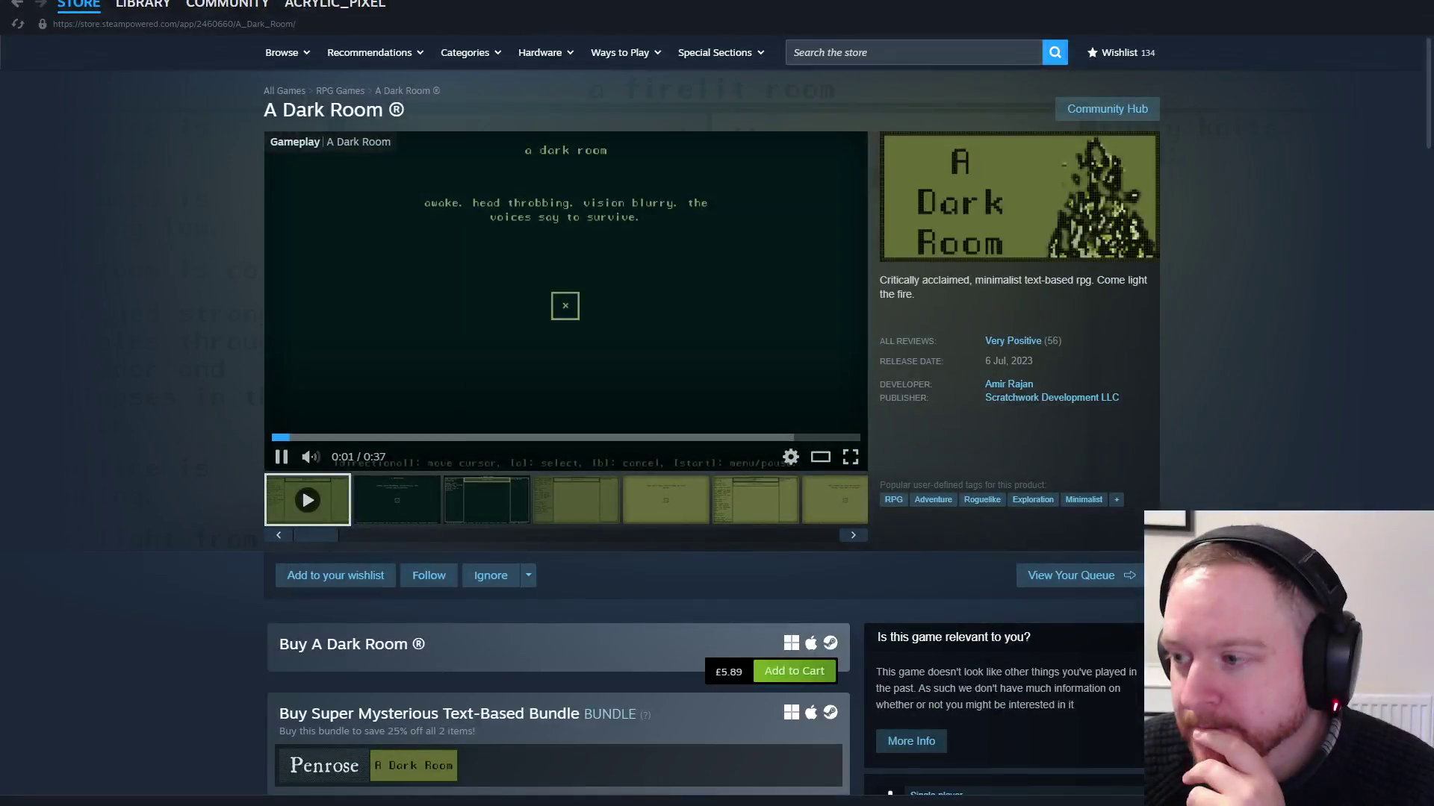
{"action": "mouse_move", "coordinate": [303, 460]}
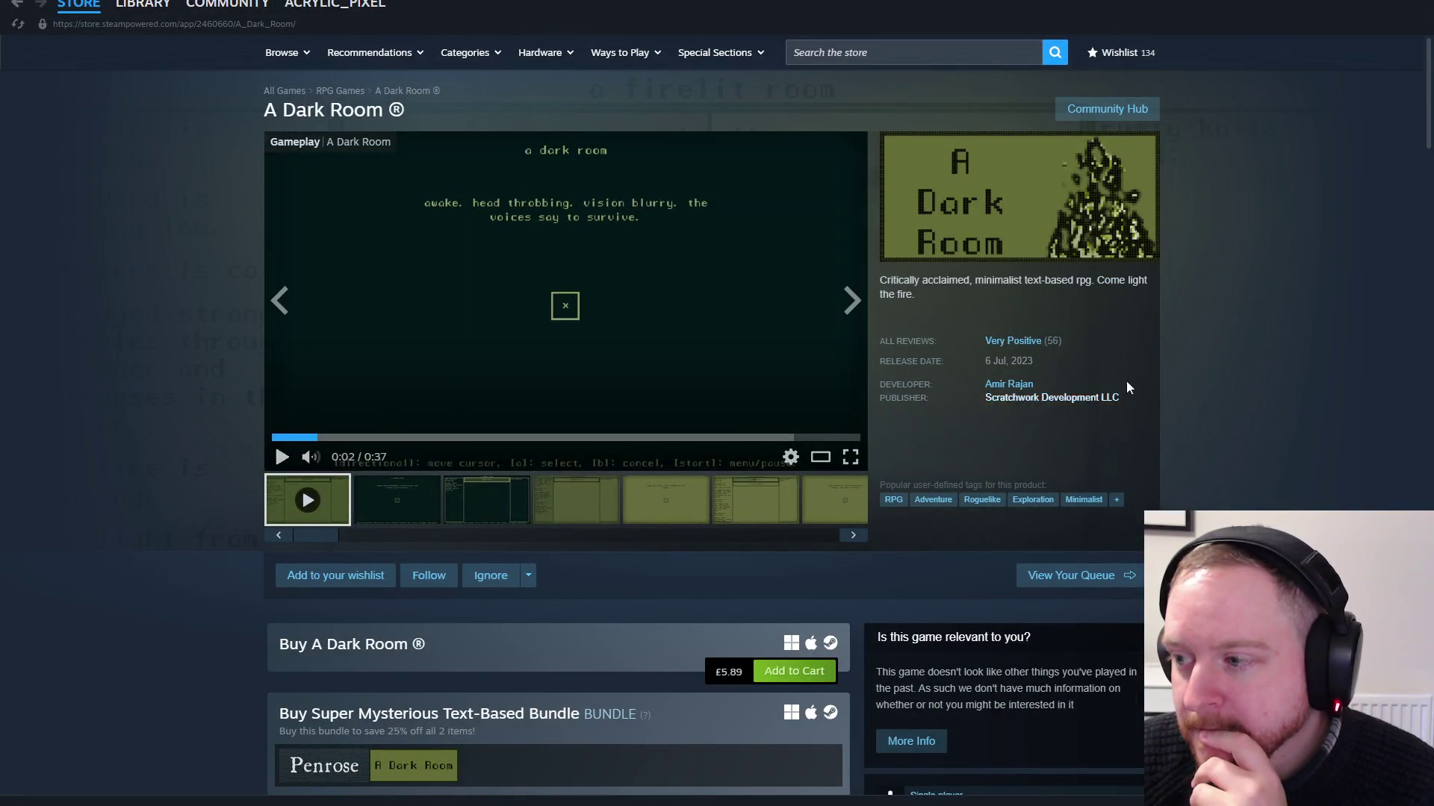
{"action": "scroll", "coordinate": [1136, 384], "scroll_direction": "down", "scroll_amount": 5}
{"action": "scroll", "coordinate": [1135, 384], "scroll_direction": "up", "scroll_amount": 4}
{"action": "mouse_move", "coordinate": [163, 15]}
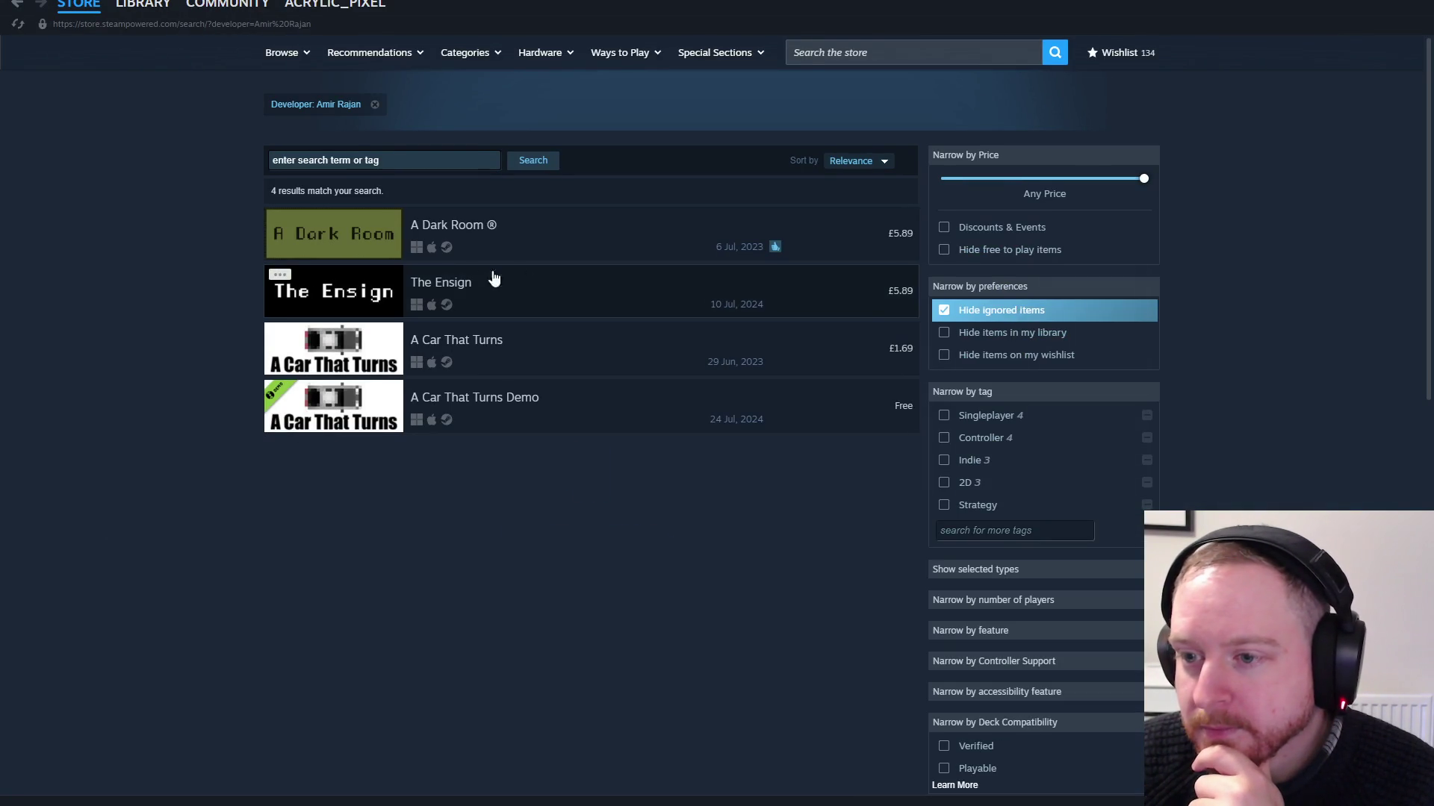
Open the A Car That Turns store page from the developer's search results
{"action": "mouse_move", "coordinate": [455, 280]}
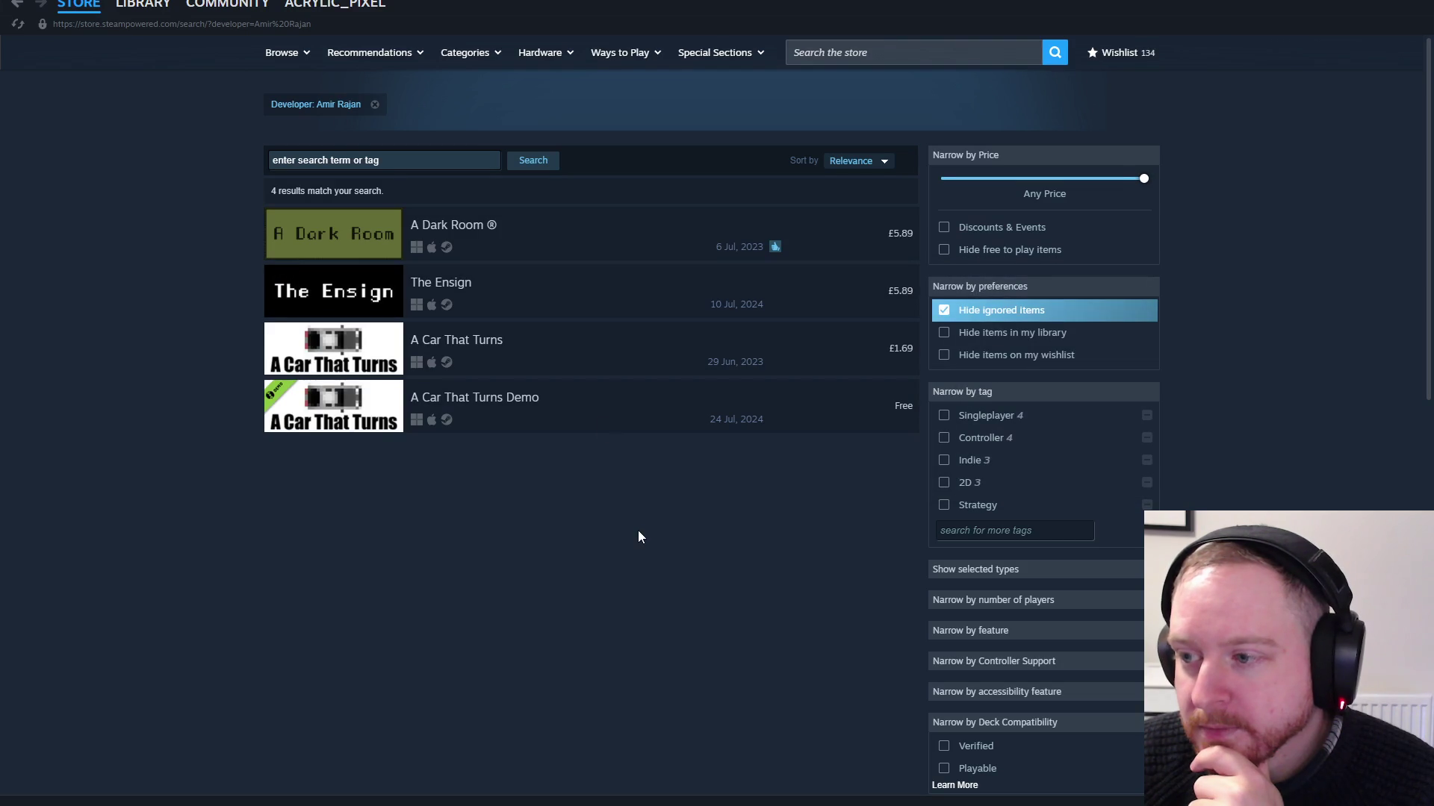
{"action": "mouse_move", "coordinate": [590, 363]}
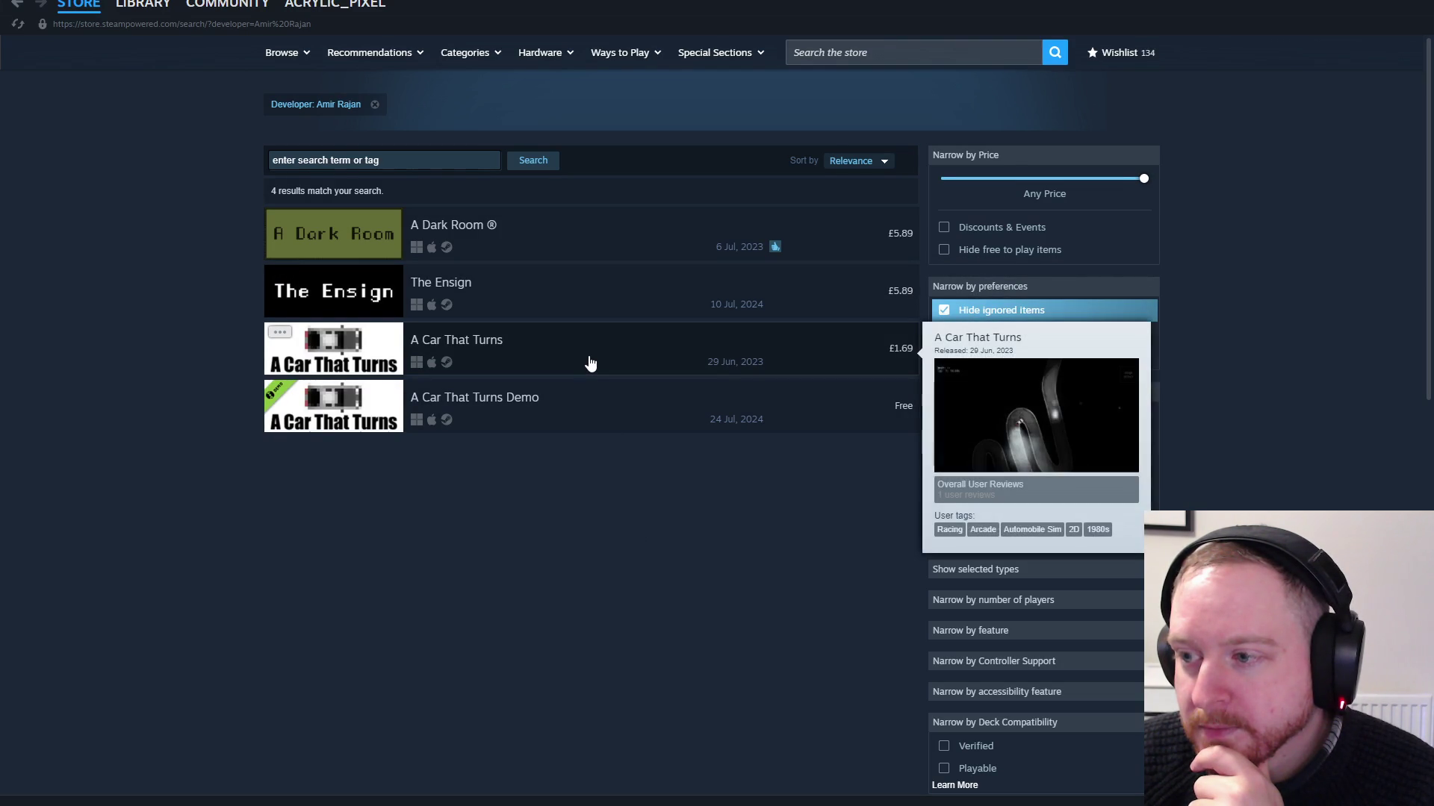
{"action": "left_click", "coordinate": [589, 355]}
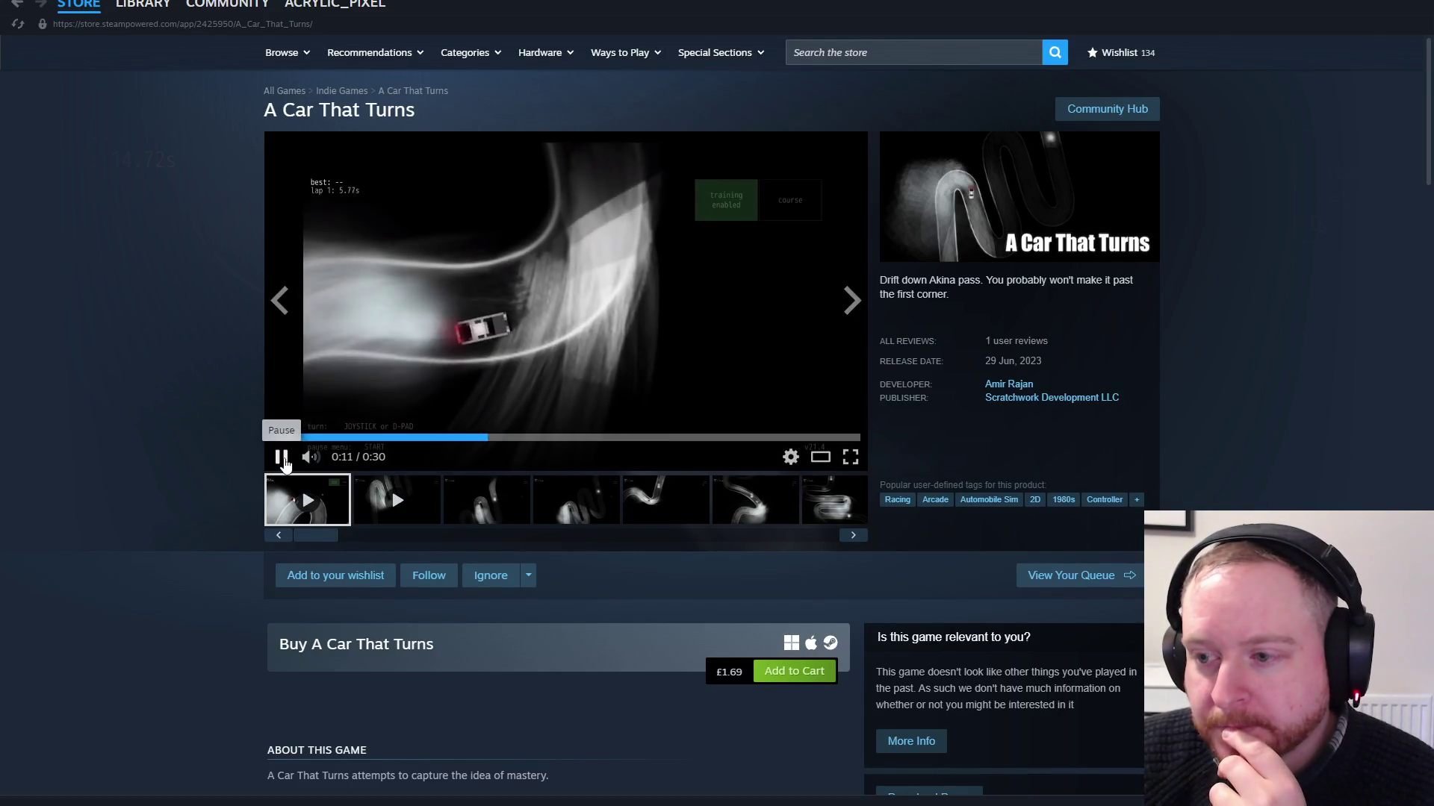
Pause the A Car That Turns video and stop the game running in Unity's play mode
{"action": "left_click", "coordinate": [283, 459]}
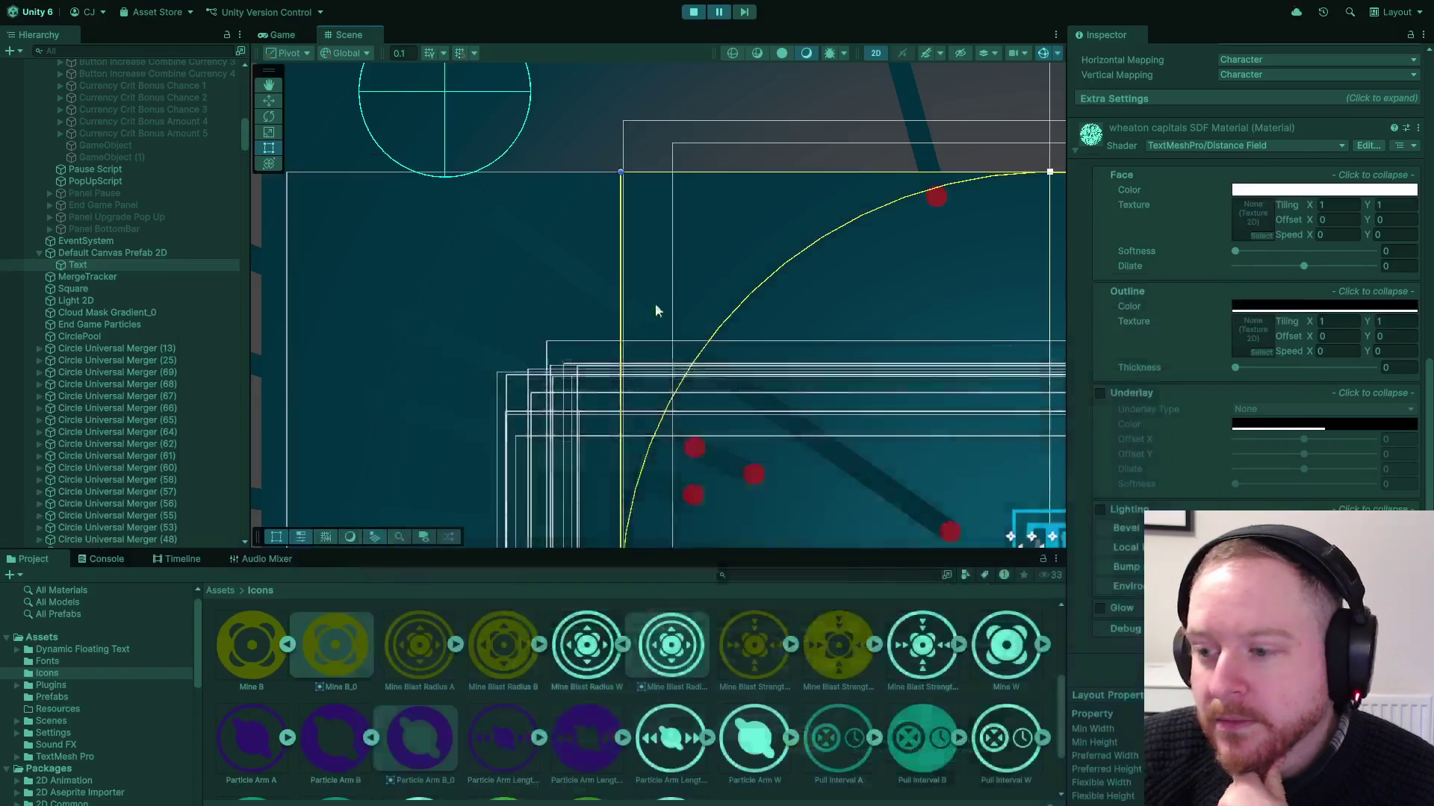
{"action": "left_click", "coordinate": [696, 12]}
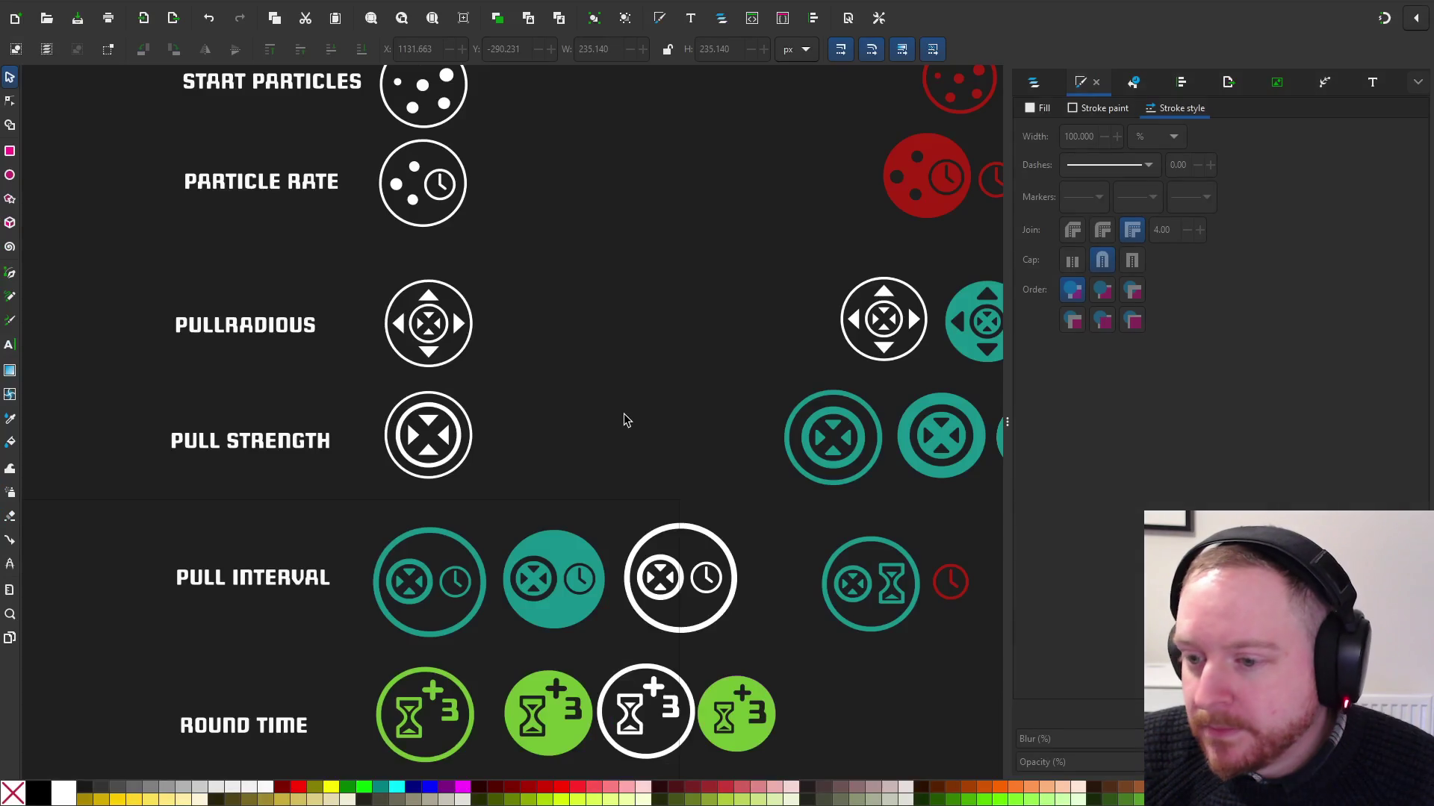
{"action": "scroll", "coordinate": [624, 419], "scroll_direction": "down", "scroll_amount": 3}
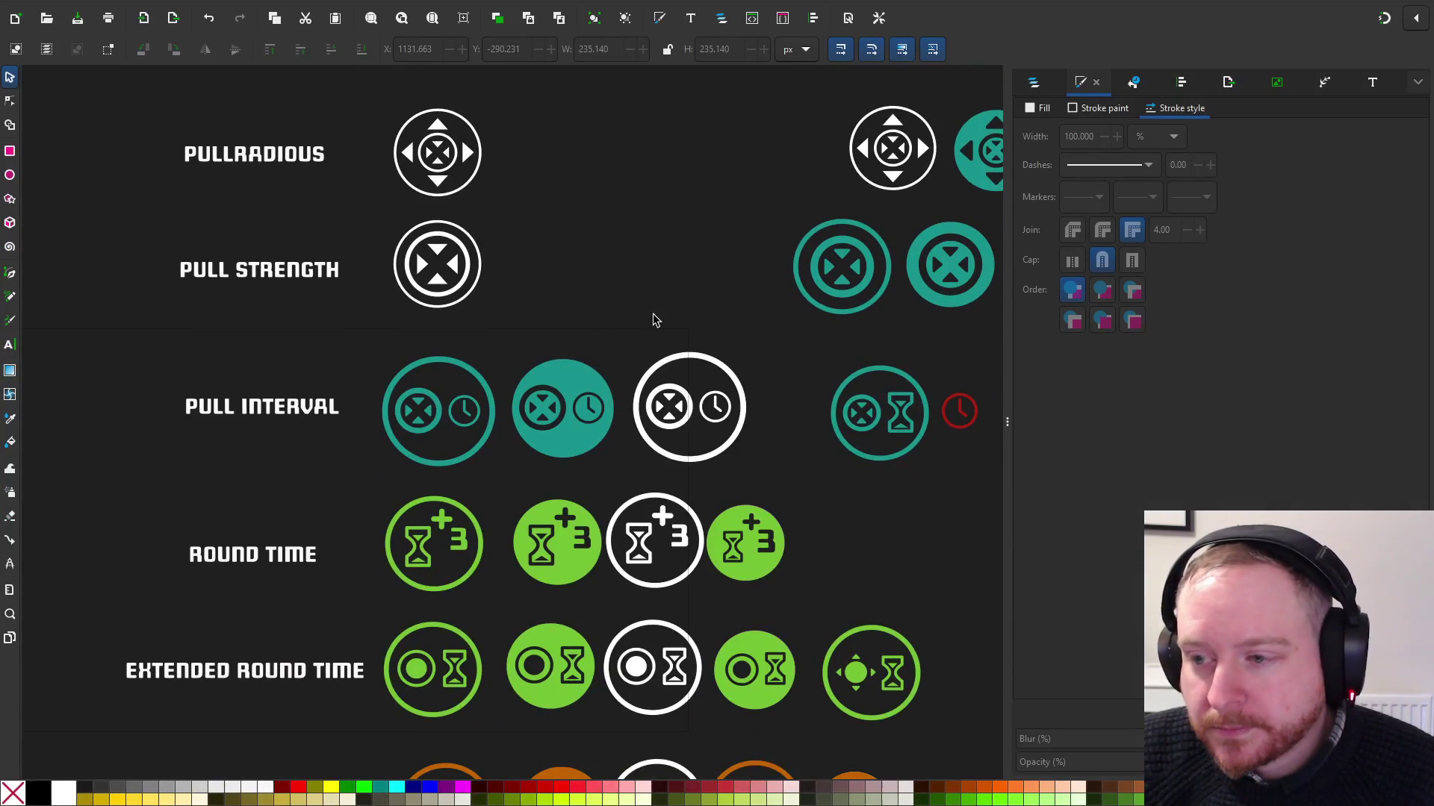
Select the three alternate Pull Interval variants and move them farther right
{"action": "left_click_drag", "start_coordinate": [653, 320], "coordinate": [442, 271]}
{"action": "left_click_drag", "start_coordinate": [498, 419], "coordinate": [625, 415]}
{"action": "scroll", "coordinate": [620, 411], "scroll_direction": "down", "scroll_amount": 1, "text": "ctrl"}
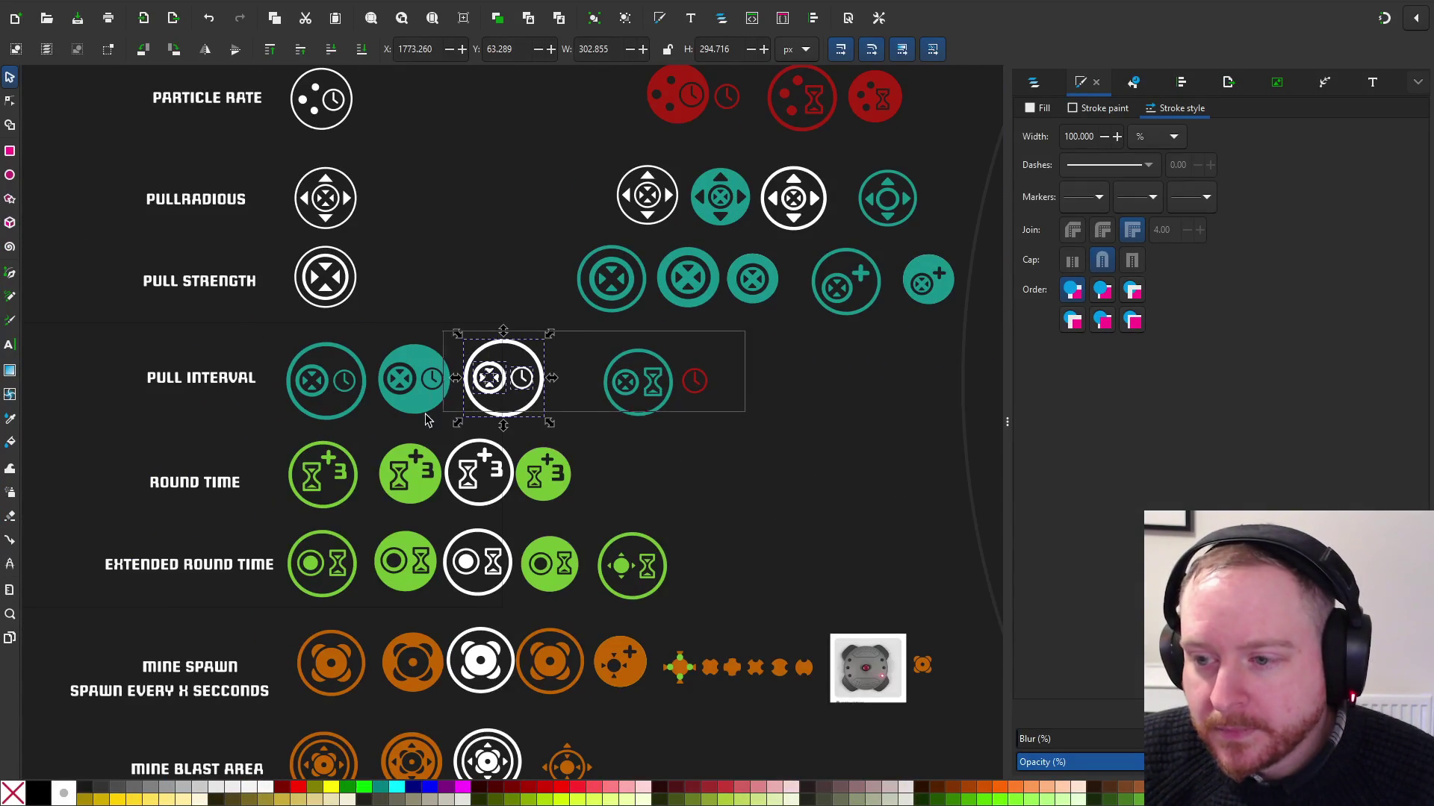
{"action": "left_click_drag", "start_coordinate": [373, 425], "coordinate": [627, 389]}
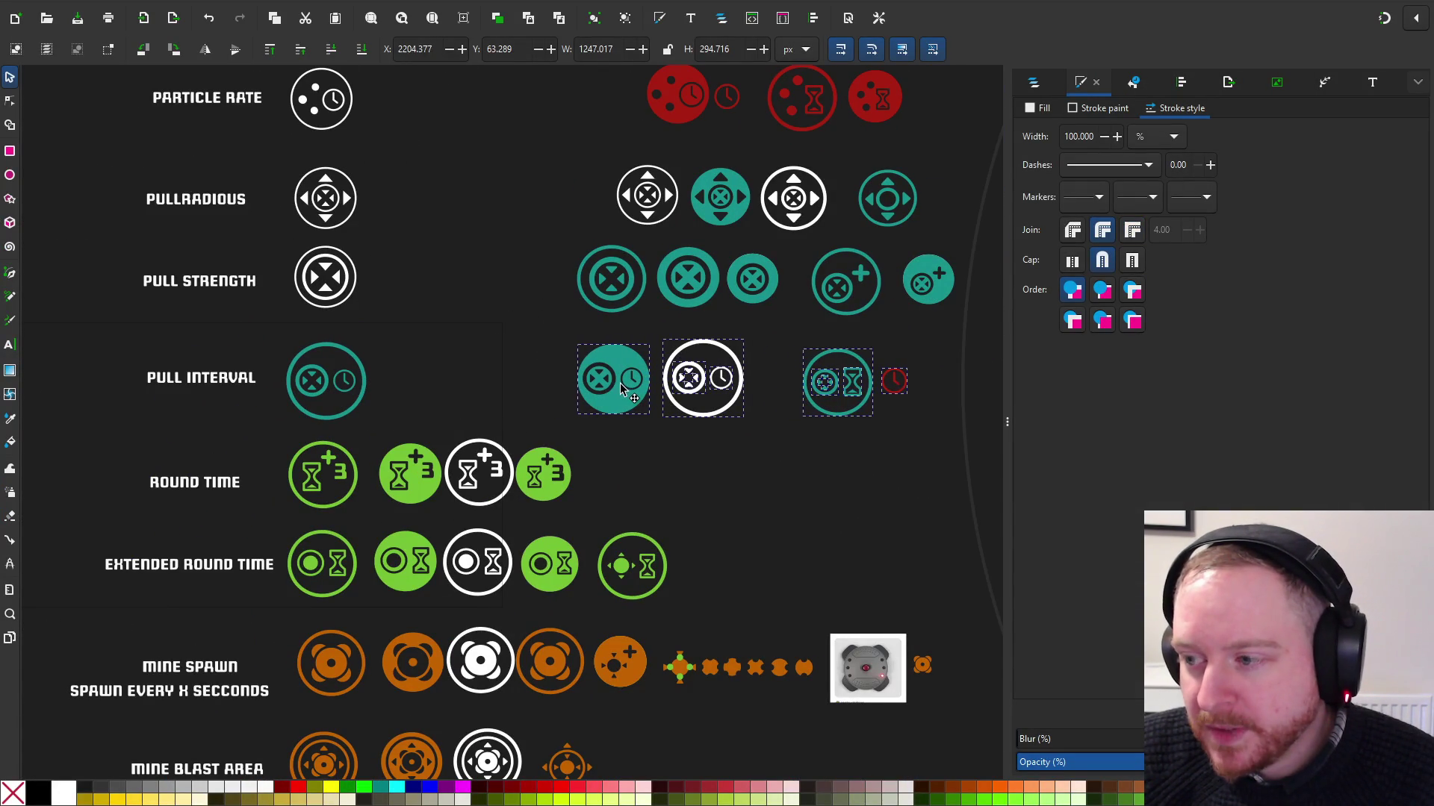
Bring the rows above Pull Interval into view and select the Pullradious icon's inner cross
{"action": "scroll", "coordinate": [464, 358], "scroll_direction": "up", "scroll_amount": 4, "text": "ctrl"}
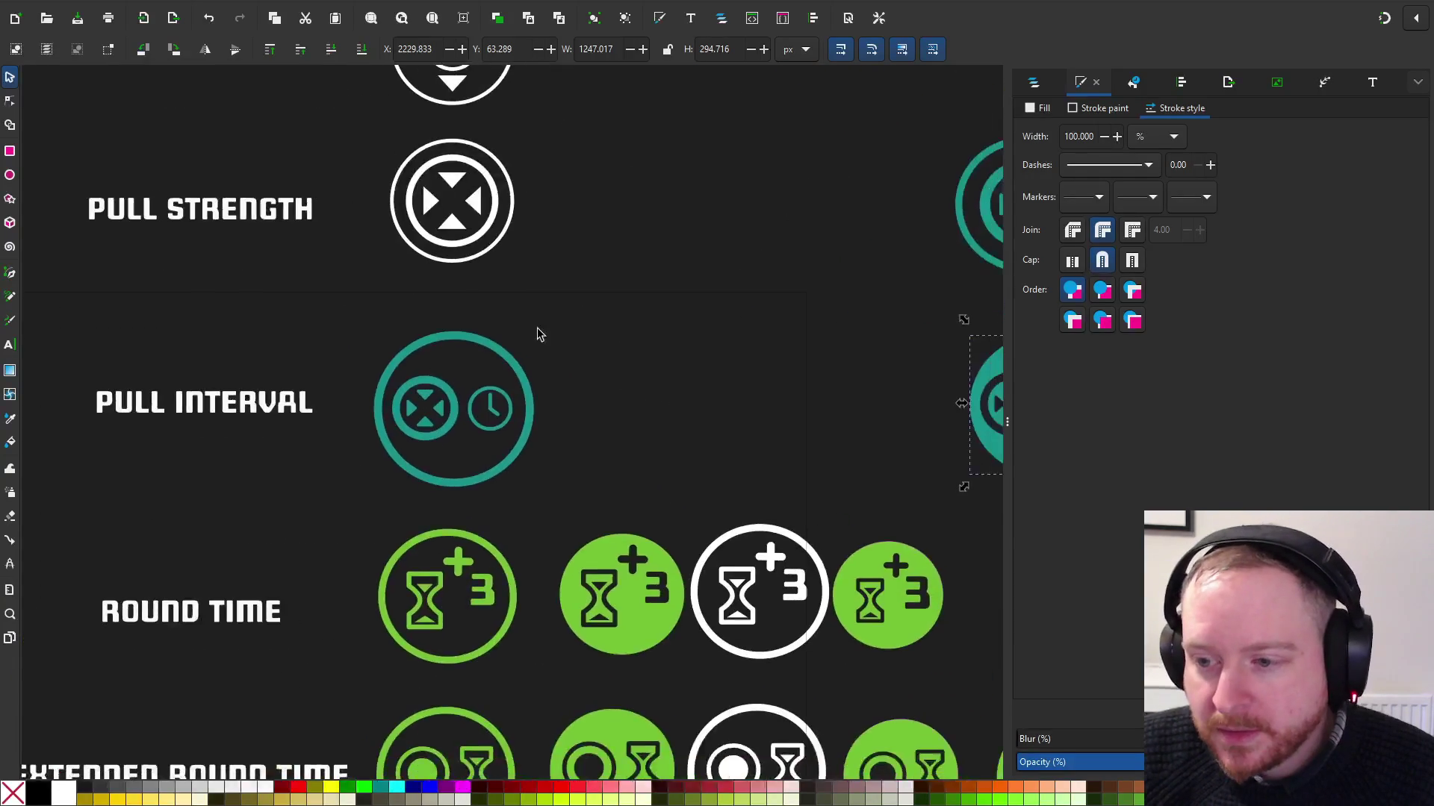
{"action": "scroll", "coordinate": [545, 336], "scroll_direction": "down", "scroll_amount": 2, "text": "ctrl"}
{"action": "scroll", "coordinate": [567, 389], "scroll_direction": "up", "scroll_amount": 4}
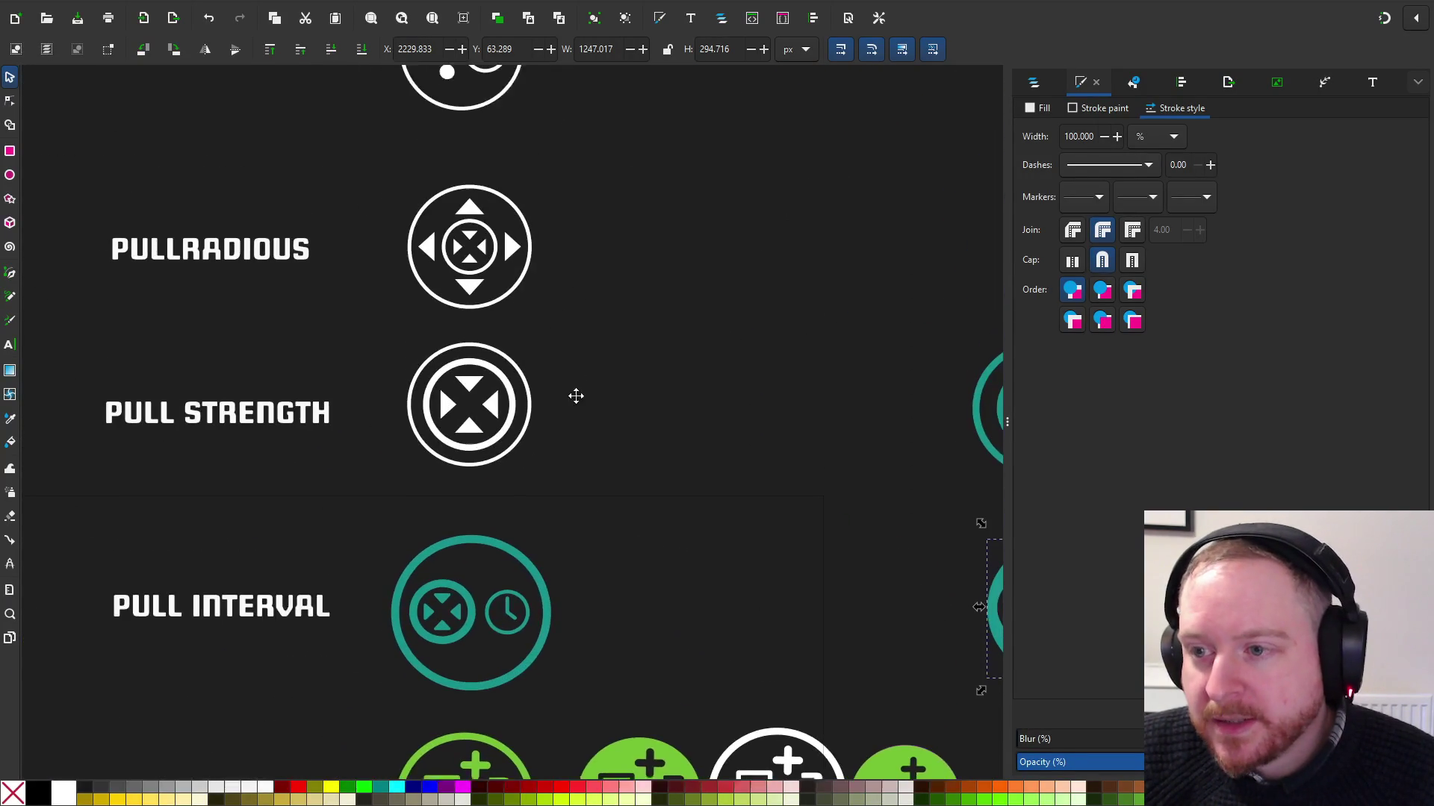
{"action": "scroll", "coordinate": [549, 409], "scroll_direction": "down", "scroll_amount": 4}
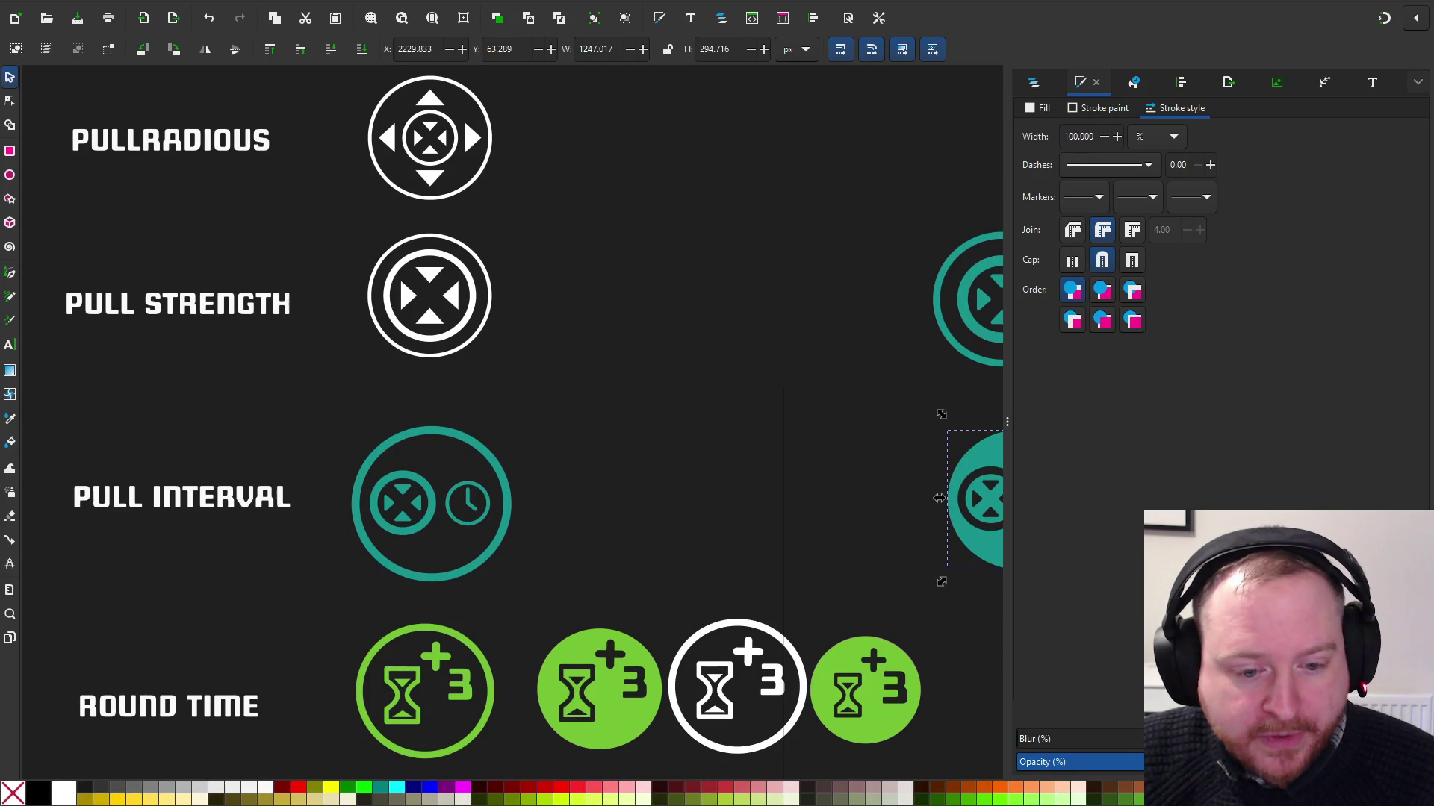
{"action": "scroll", "coordinate": [675, 342], "scroll_direction": "down", "scroll_amount": 2}
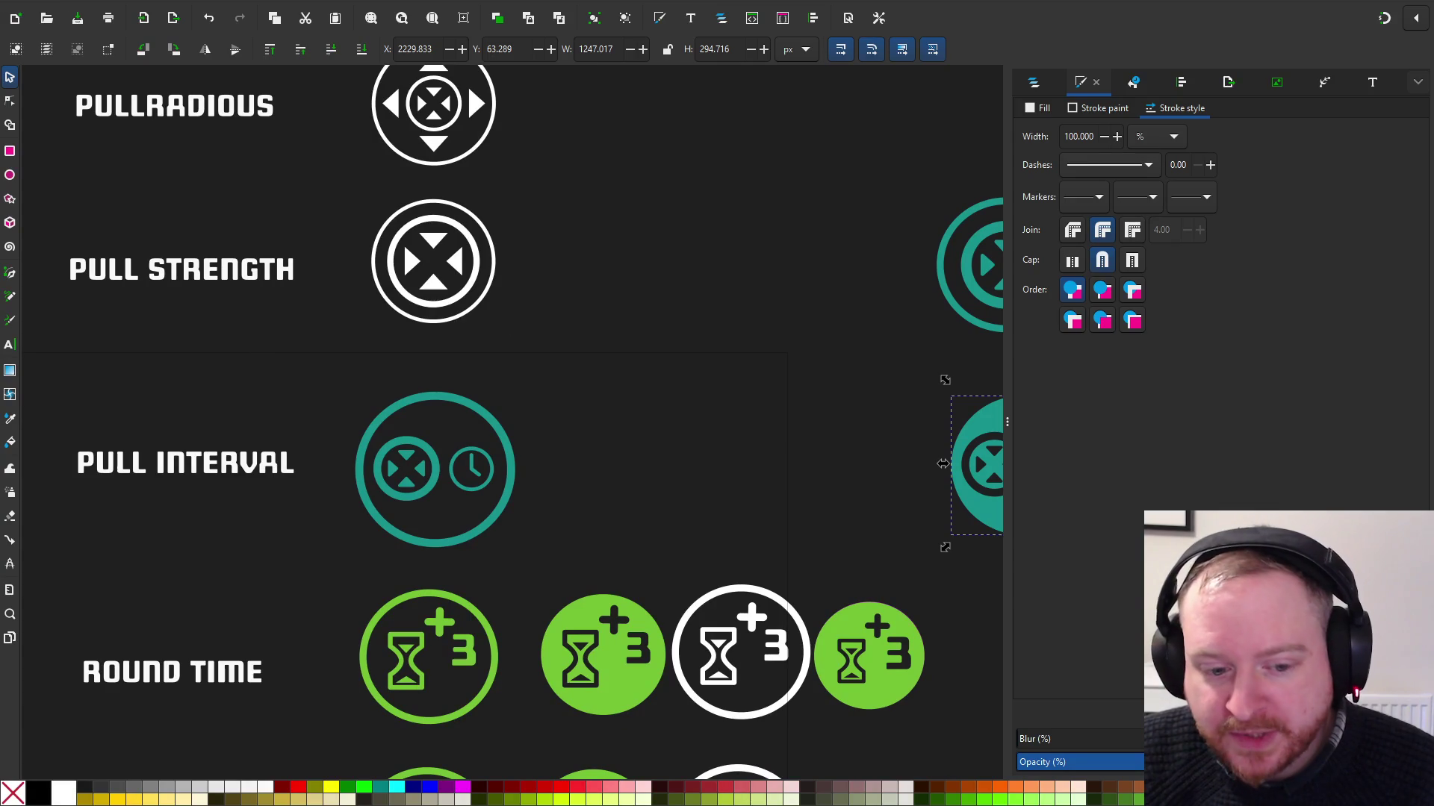
{"action": "scroll", "coordinate": [709, 216], "scroll_direction": "down", "scroll_amount": 1}
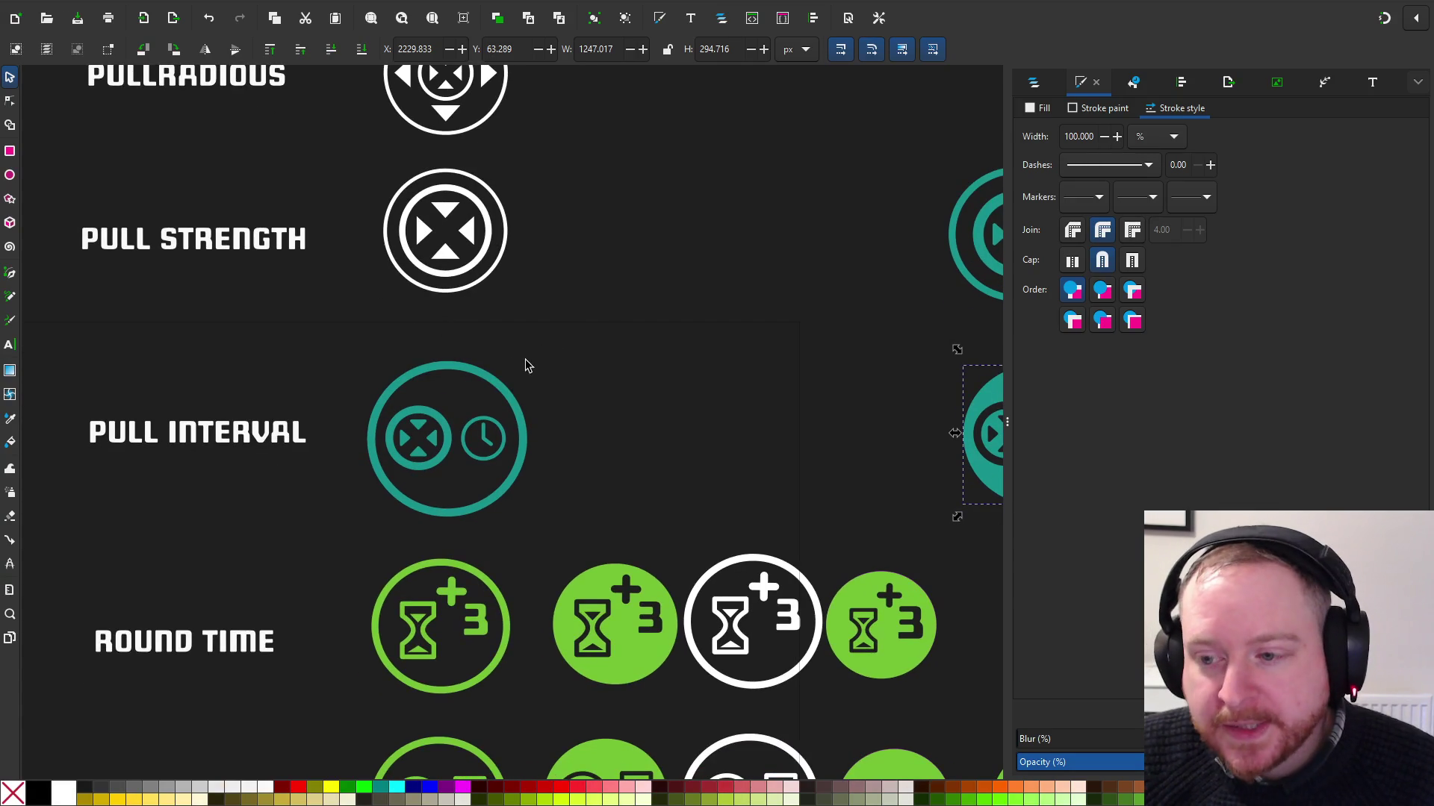
{"action": "scroll", "coordinate": [470, 349], "scroll_direction": "up", "scroll_amount": 3, "text": "ctrl"}
{"action": "scroll", "coordinate": [468, 347], "scroll_direction": "down", "scroll_amount": 3, "text": "ctrl"}
{"action": "mouse_move", "coordinate": [531, 224]}
{"action": "left_mouse_down"}
{"action": "mouse_move", "coordinate": [524, 469]}
{"action": "mouse_move", "coordinate": [515, 348]}
{"action": "left_mouse_up"}
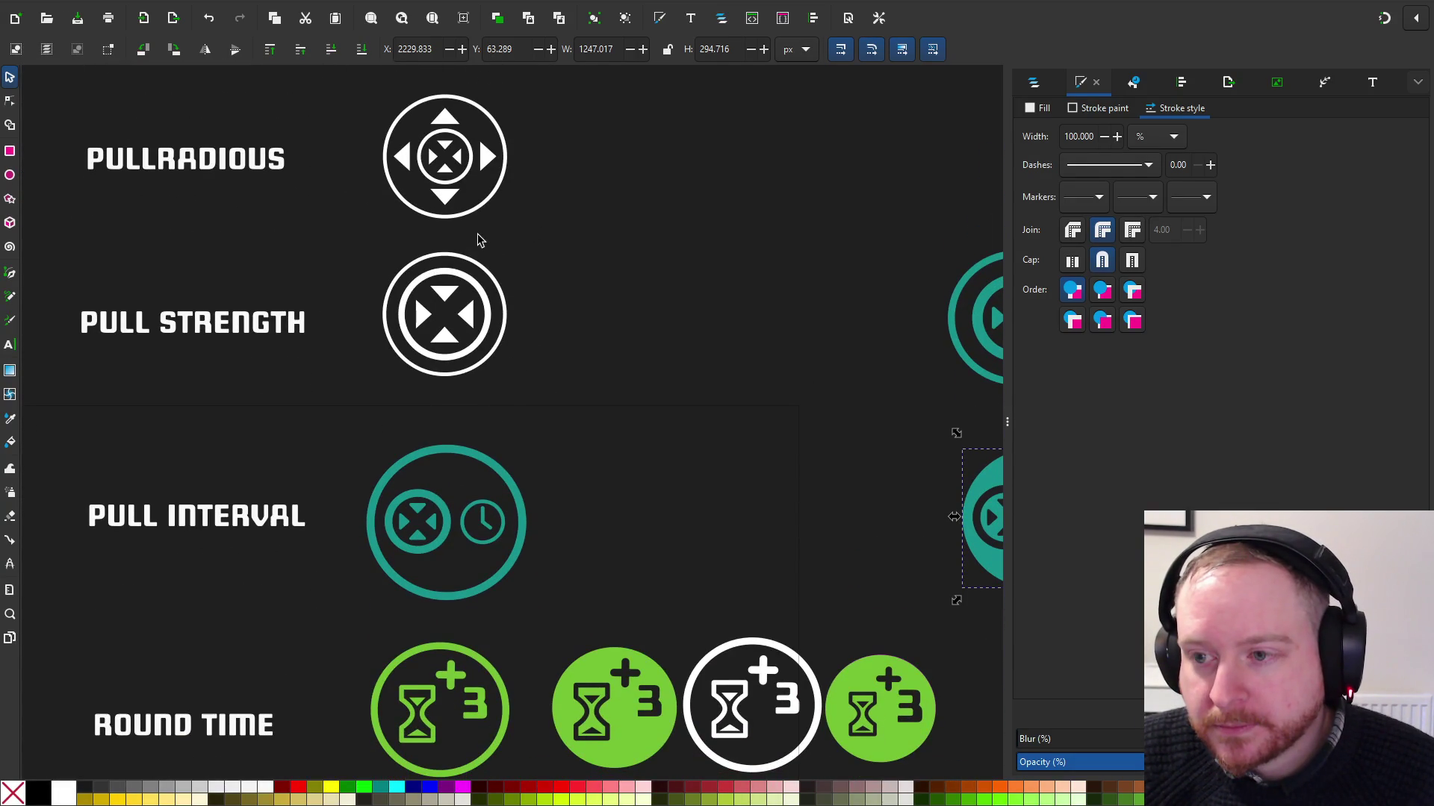
{"action": "left_click", "coordinate": [450, 164]}
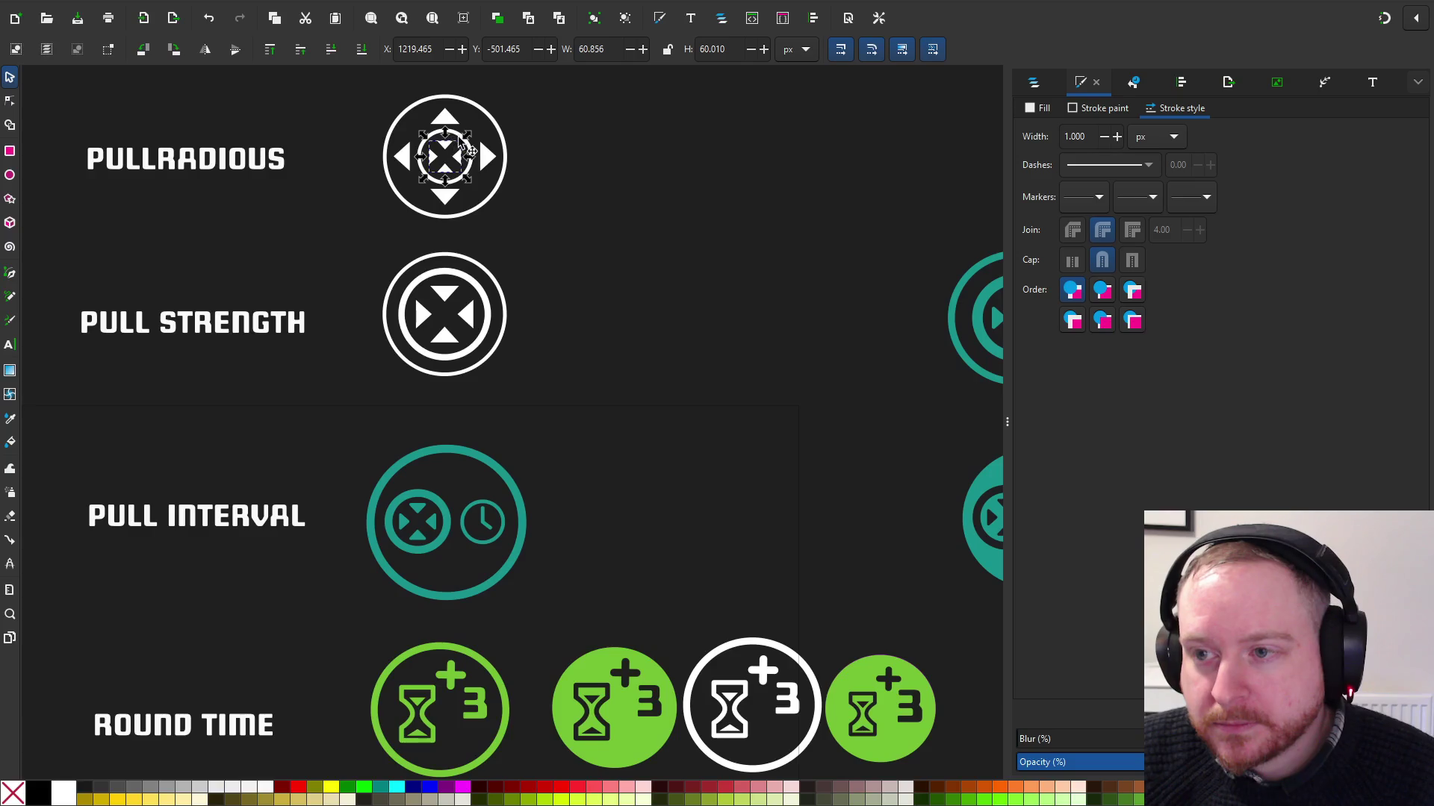
Select the white cross-in-circle emblem and paste a copy beside Pull Interval
{"action": "left_click", "coordinate": [448, 123], "text": "shift"}
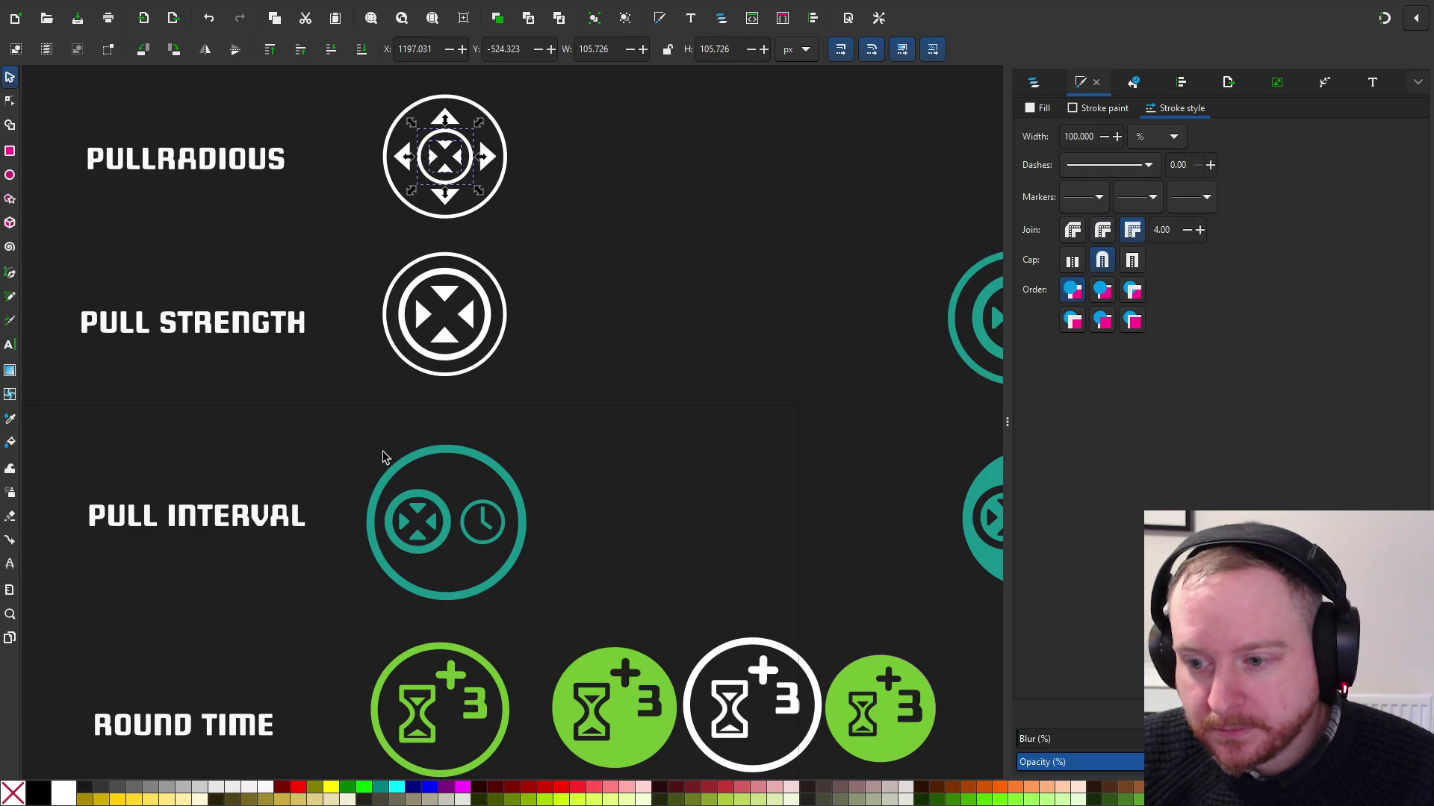
{"action": "key", "text": "ctrl+v"}
{"action": "scroll", "coordinate": [493, 299], "scroll_direction": "down", "scroll_amount": 5}
{"action": "scroll", "coordinate": [429, 319], "scroll_direction": "down", "scroll_amount": 1}
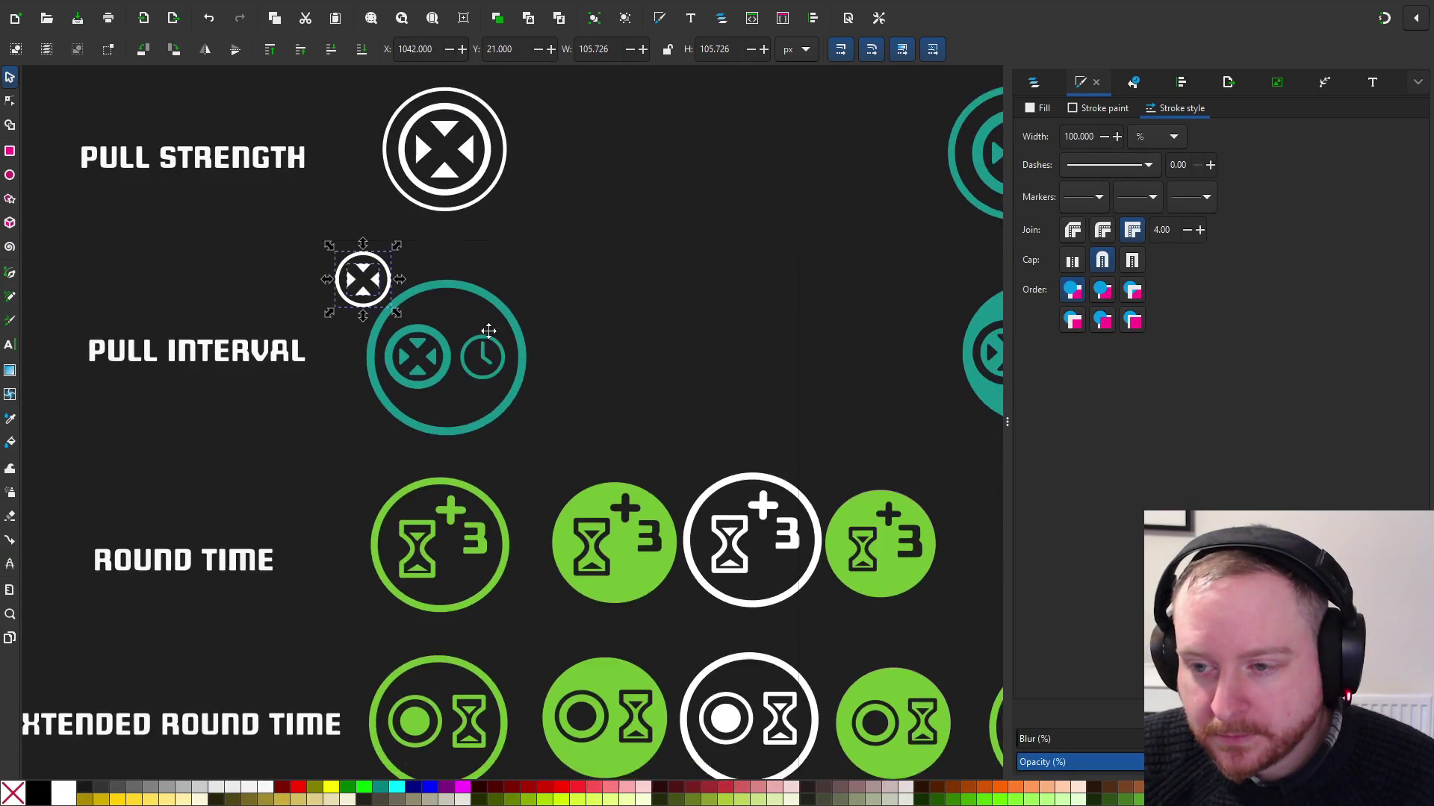
{"action": "scroll", "coordinate": [502, 299], "scroll_direction": "up", "scroll_amount": 1}
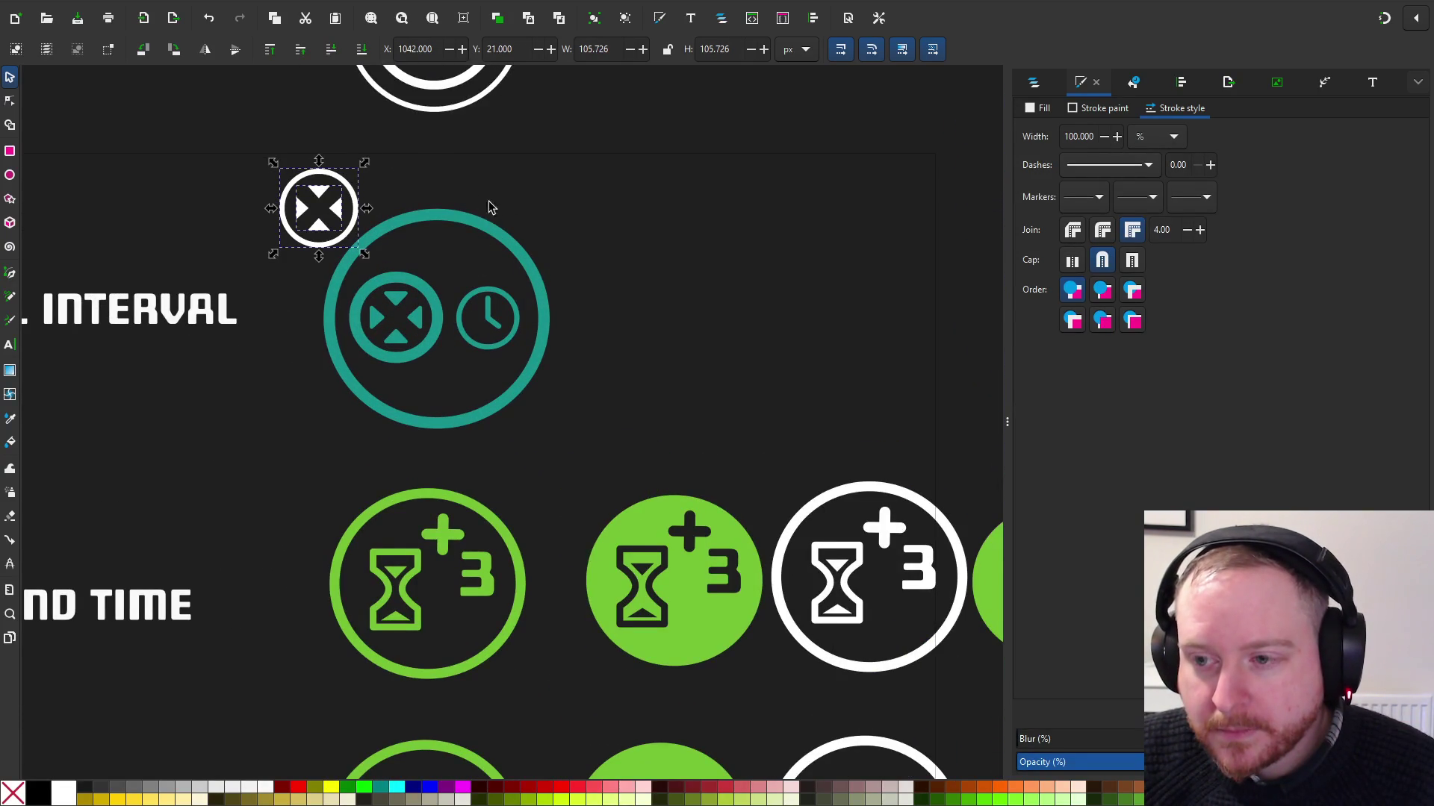
{"action": "scroll", "coordinate": [482, 228], "scroll_direction": "up", "scroll_amount": 4}
Replace Pull Interval's teal outer ring with a pasted white Pull Strength ring
{"action": "left_click", "coordinate": [461, 335]}
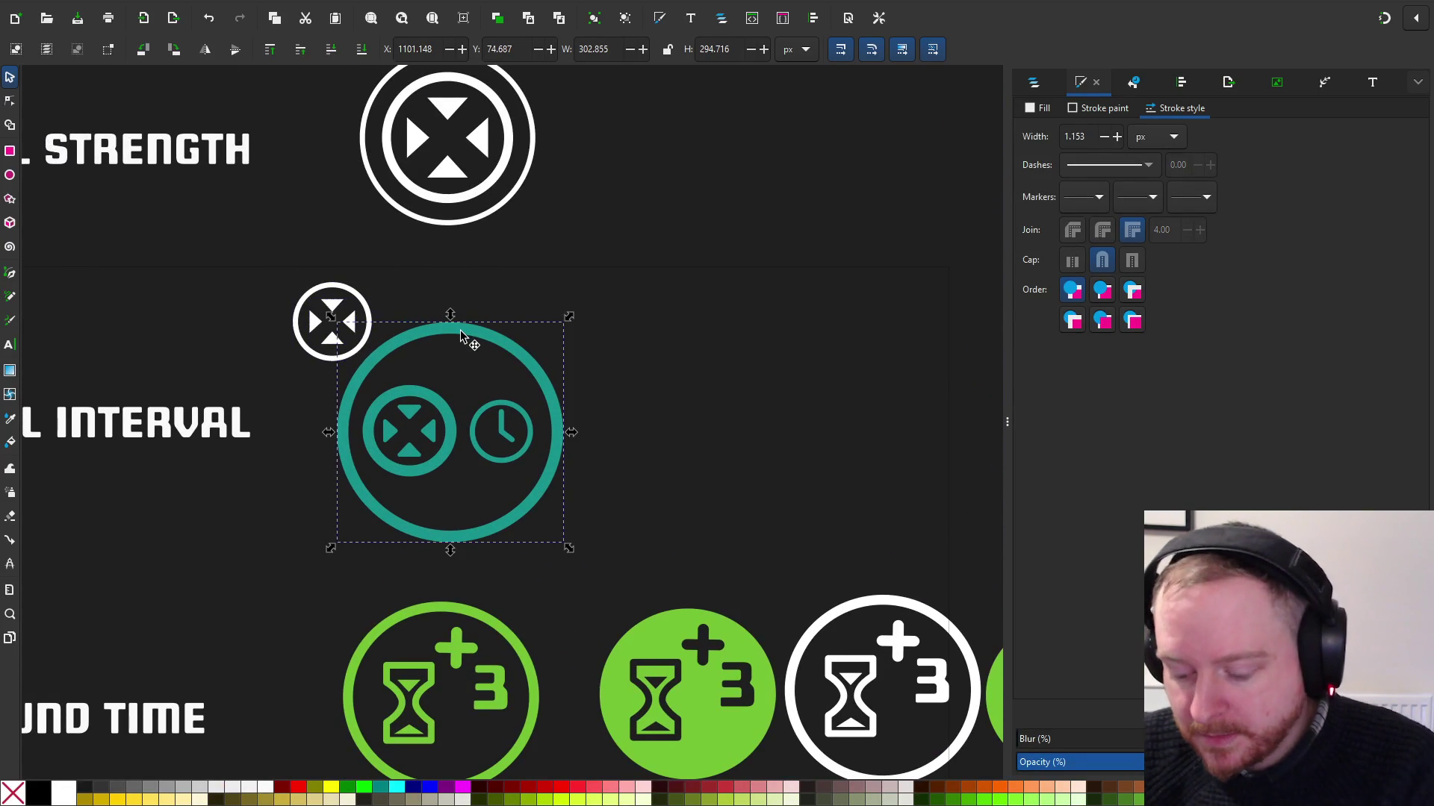
{"action": "key", "text": "Delete"}
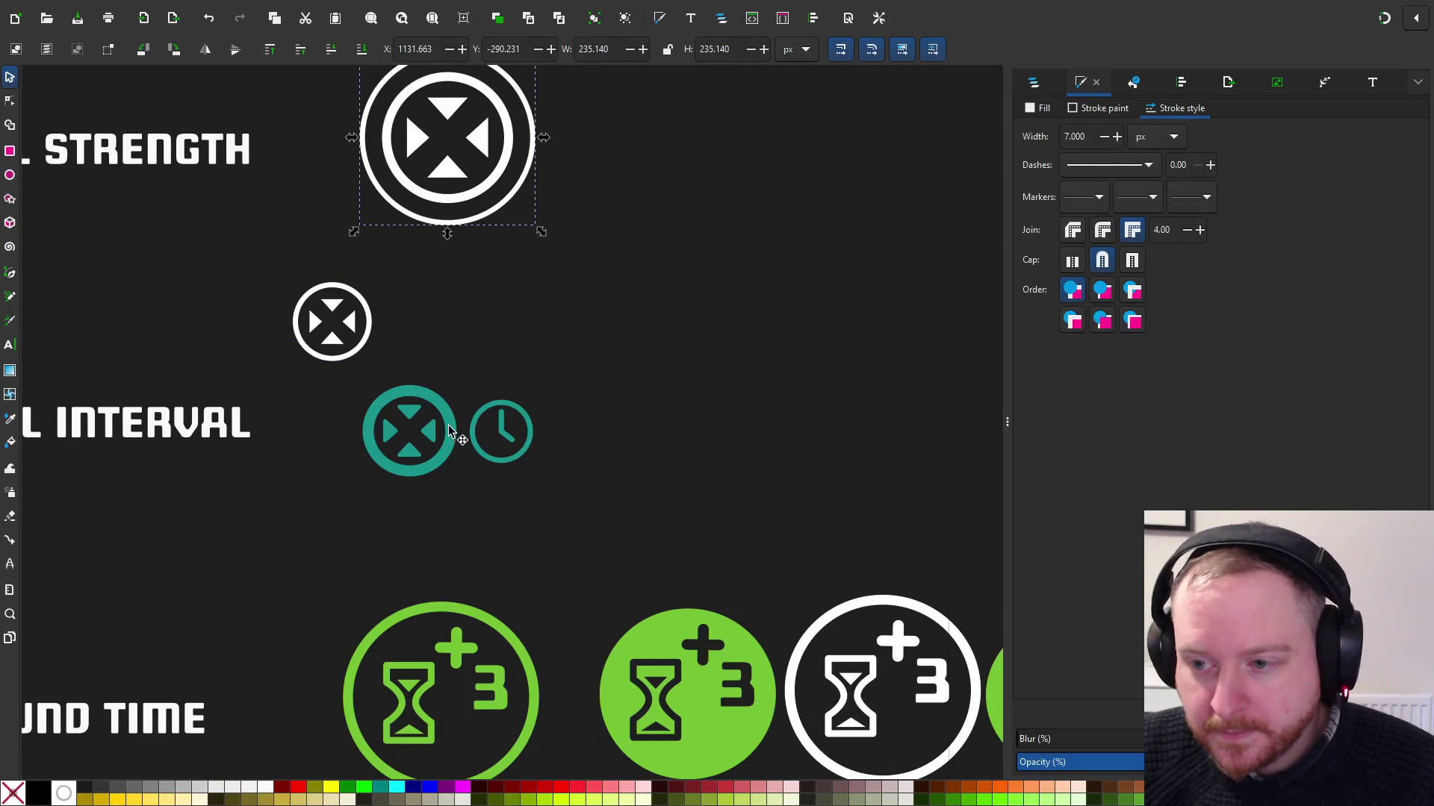
{"action": "key", "text": "ctrl+v"}
{"action": "left_click_drag", "start_coordinate": [480, 407], "coordinate": [460, 349]}
{"action": "scroll", "coordinate": [463, 359], "scroll_direction": "up", "scroll_amount": 2}
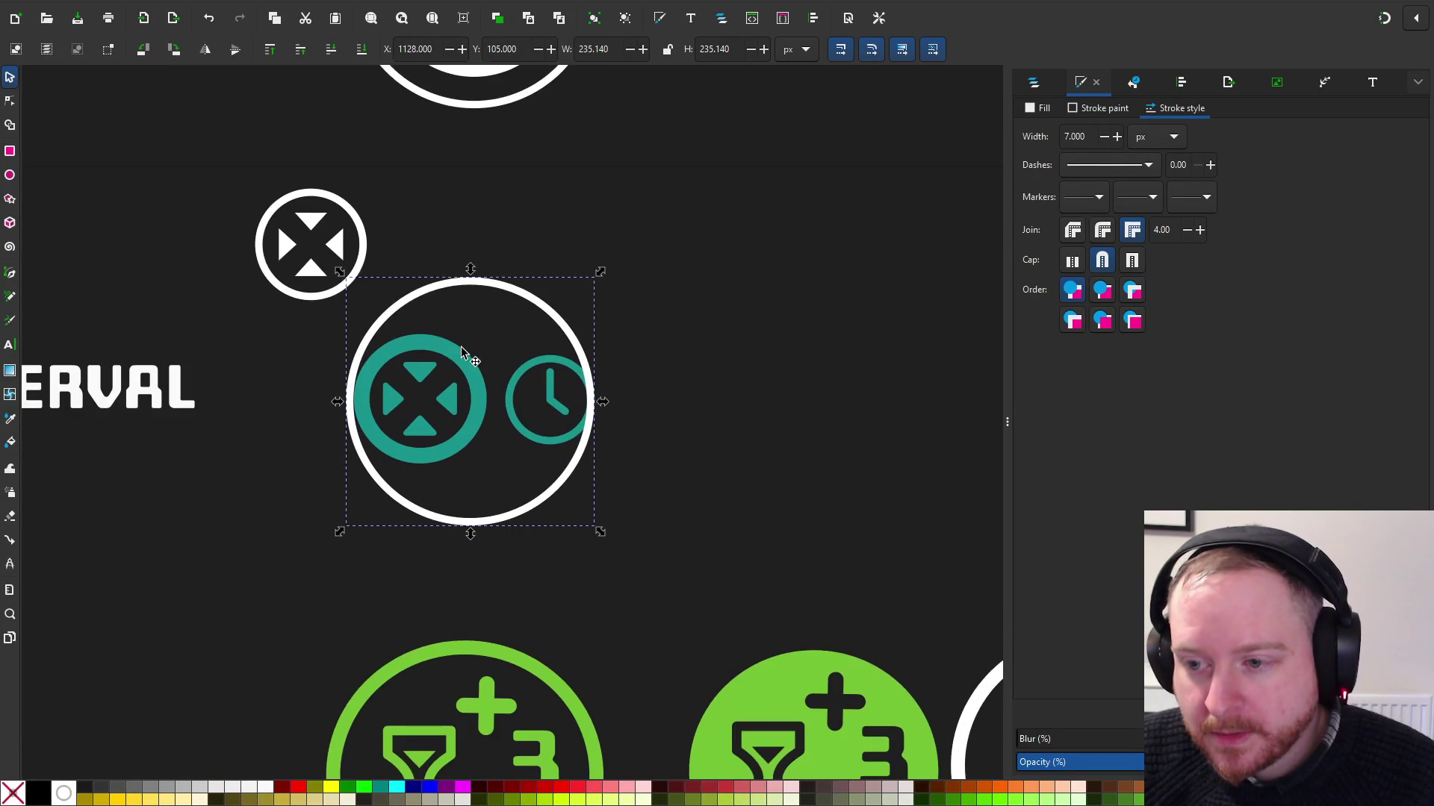
Delete the teal cross, move the white cross emblem into the ring, and select the clock
{"action": "left_click", "coordinate": [423, 383]}
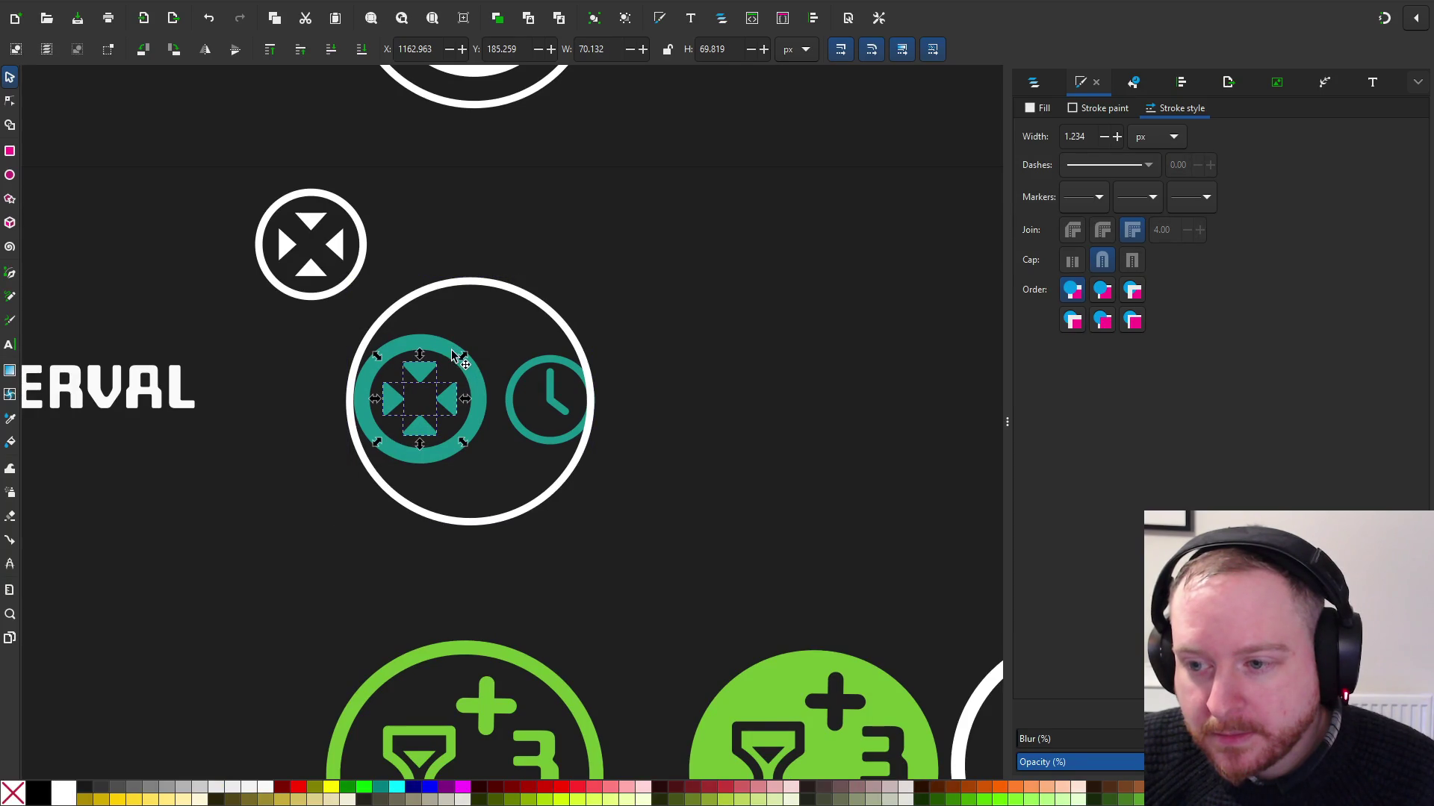
{"action": "key", "text": "Delete"}
{"action": "mouse_move", "coordinate": [358, 252]}
{"action": "left_mouse_down"}
{"action": "mouse_move", "coordinate": [445, 434]}
{"action": "mouse_move", "coordinate": [457, 433]}
{"action": "left_mouse_up"}
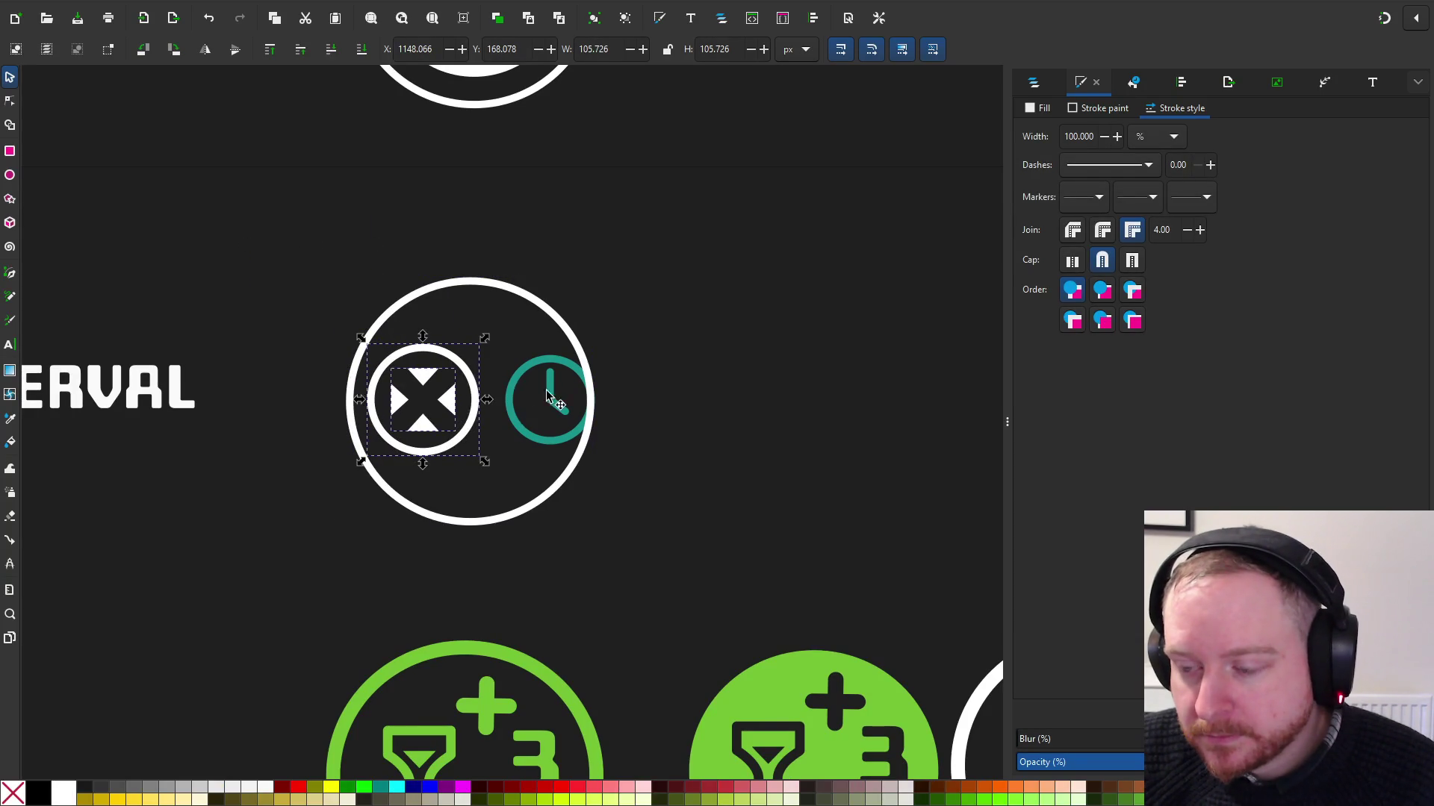
{"action": "scroll", "coordinate": [547, 395], "scroll_direction": "up", "scroll_amount": 3}
{"action": "left_click", "coordinate": [493, 333]}
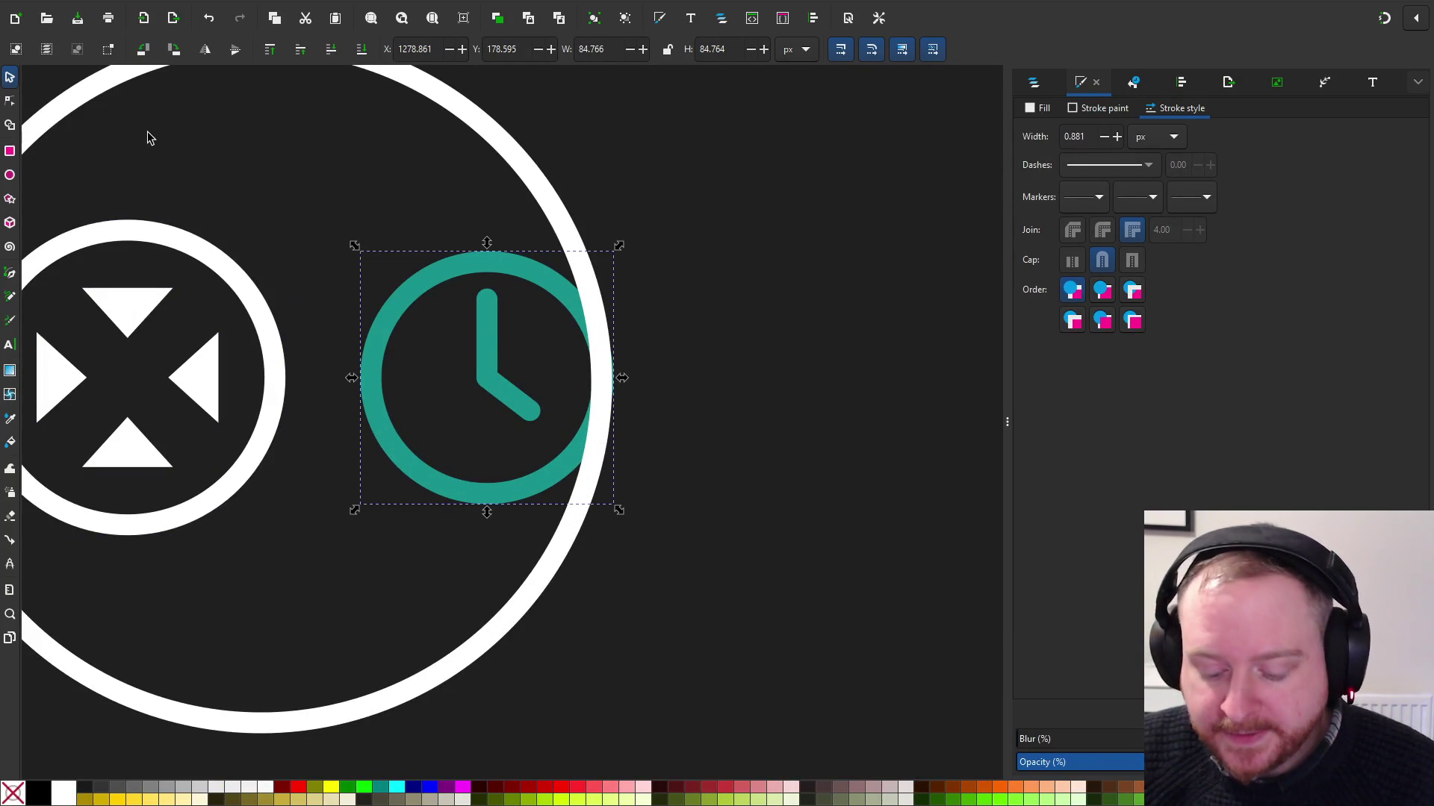
Reselect the teal clock and inspect its path nodes with the Node tool
{"action": "left_click", "coordinate": [630, 112]}
{"action": "left_click", "coordinate": [499, 329]}
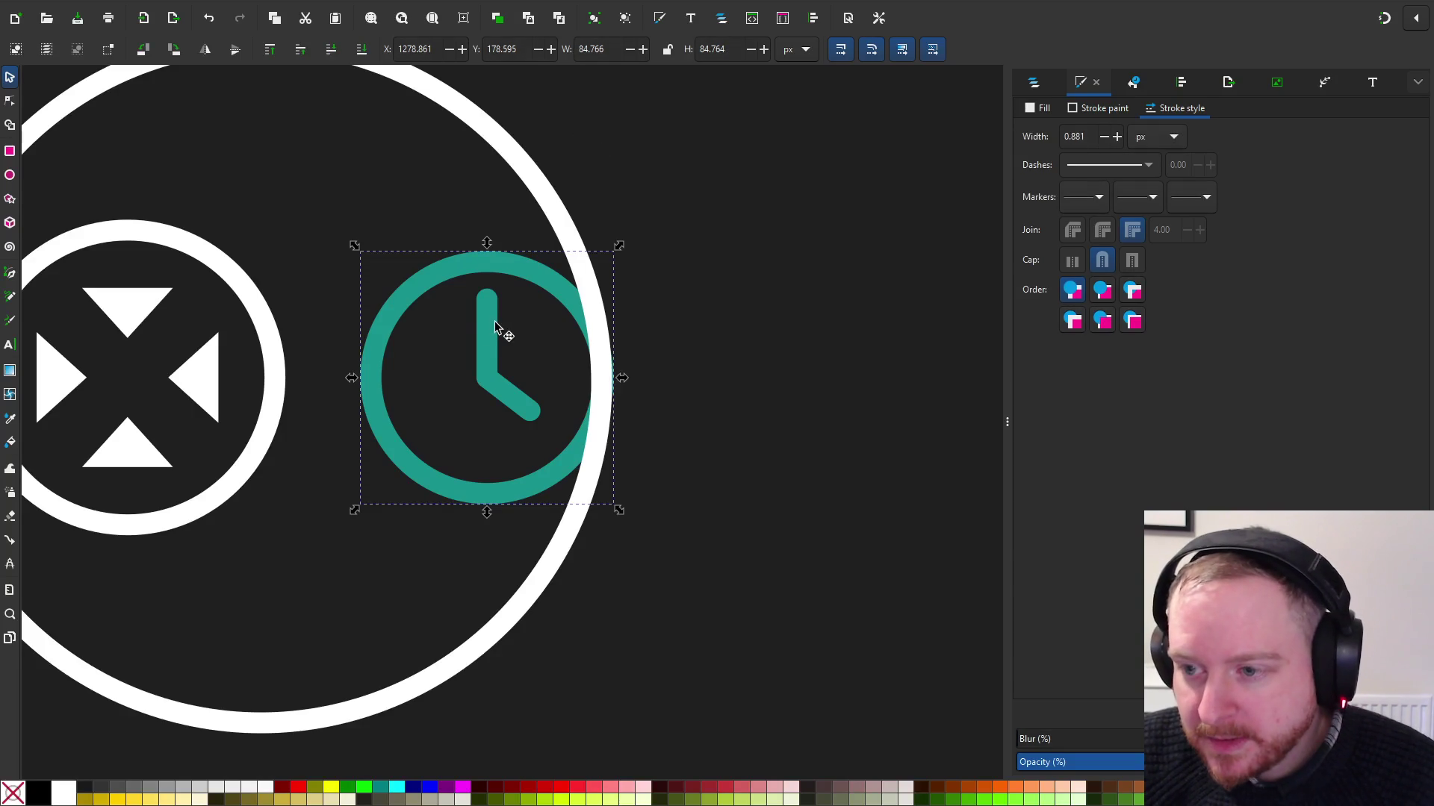
{"action": "left_click", "coordinate": [10, 105]}
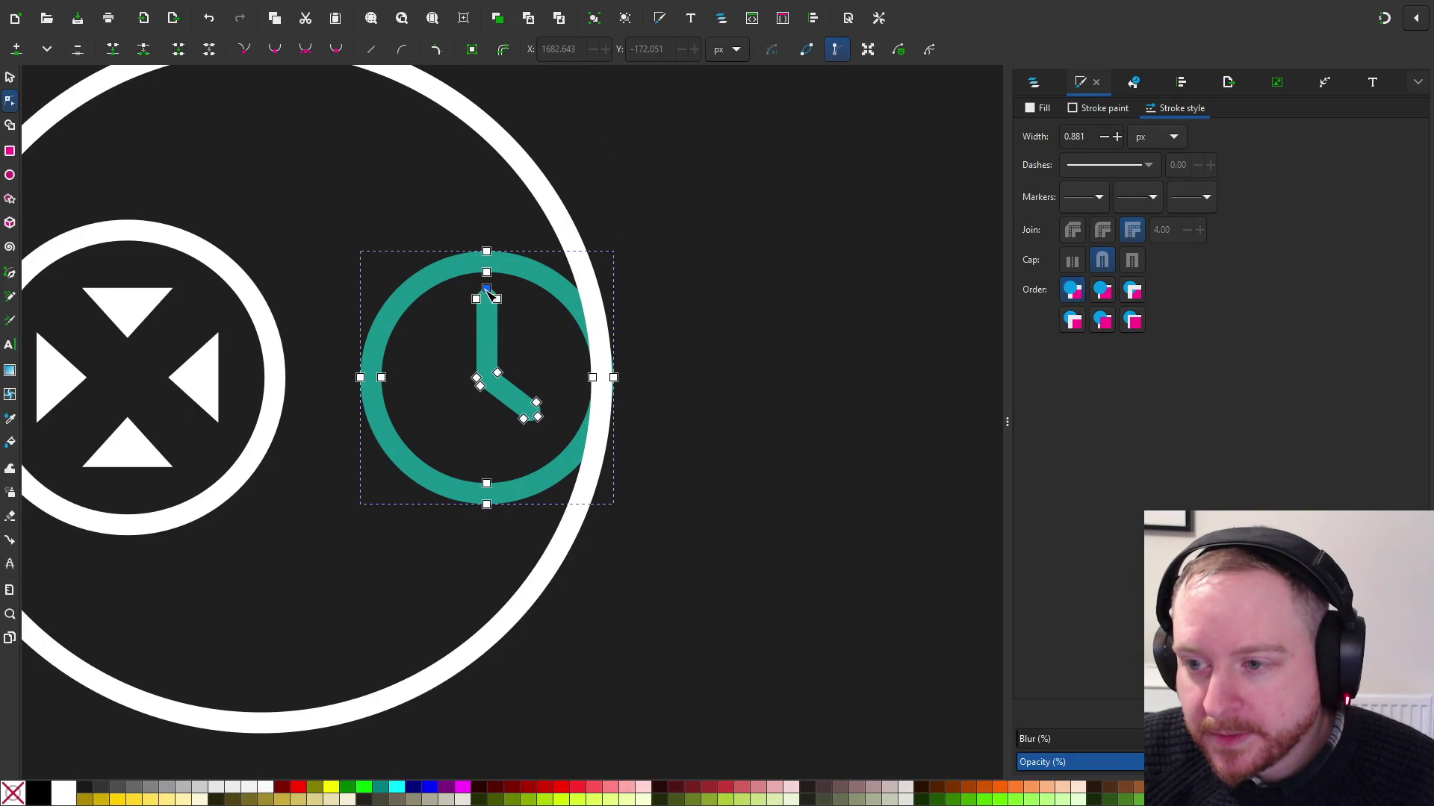
{"action": "scroll", "coordinate": [521, 329], "scroll_direction": "up", "scroll_amount": 4, "text": "ctrl"}
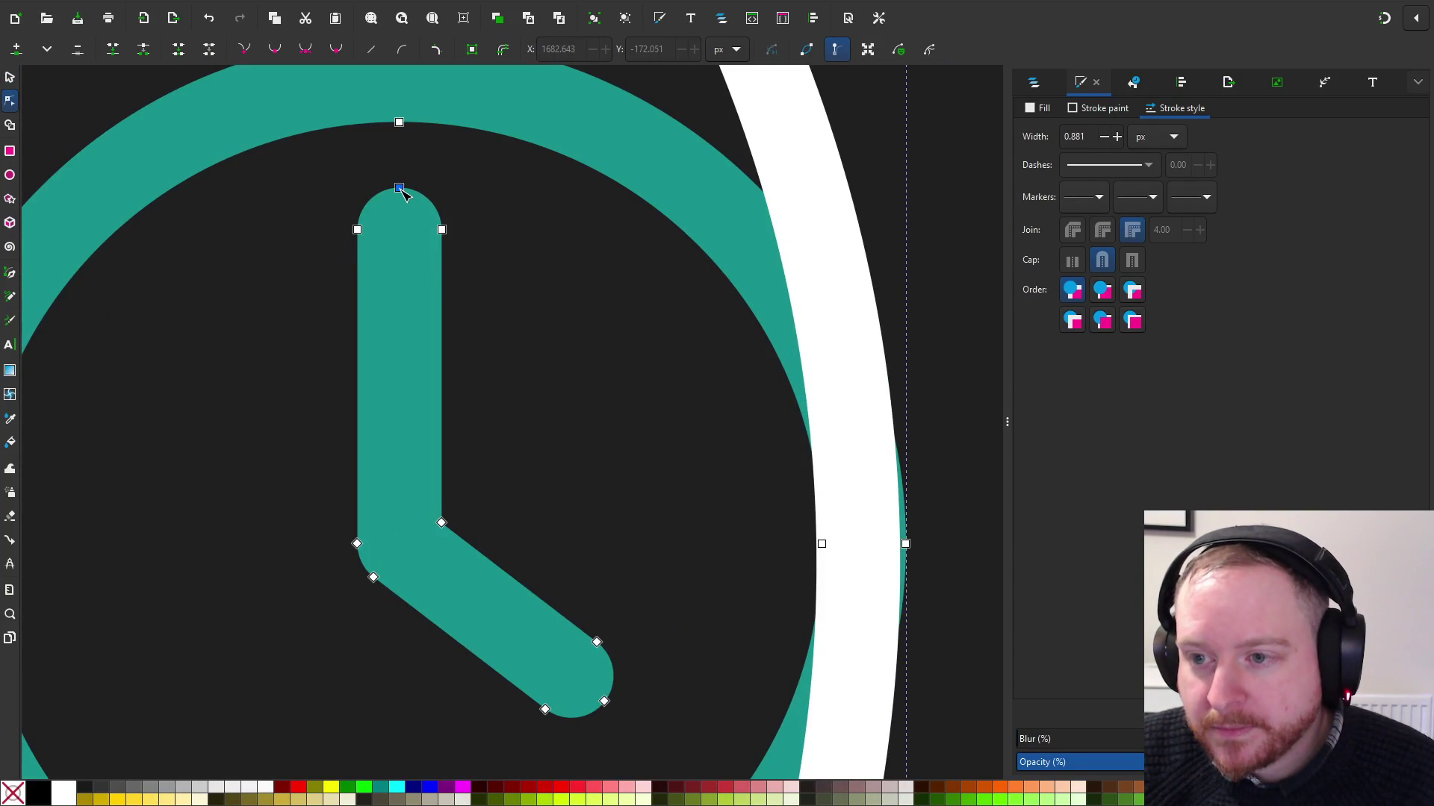
{"action": "scroll", "coordinate": [401, 193], "scroll_direction": "down", "scroll_amount": 2, "text": "ctrl"}
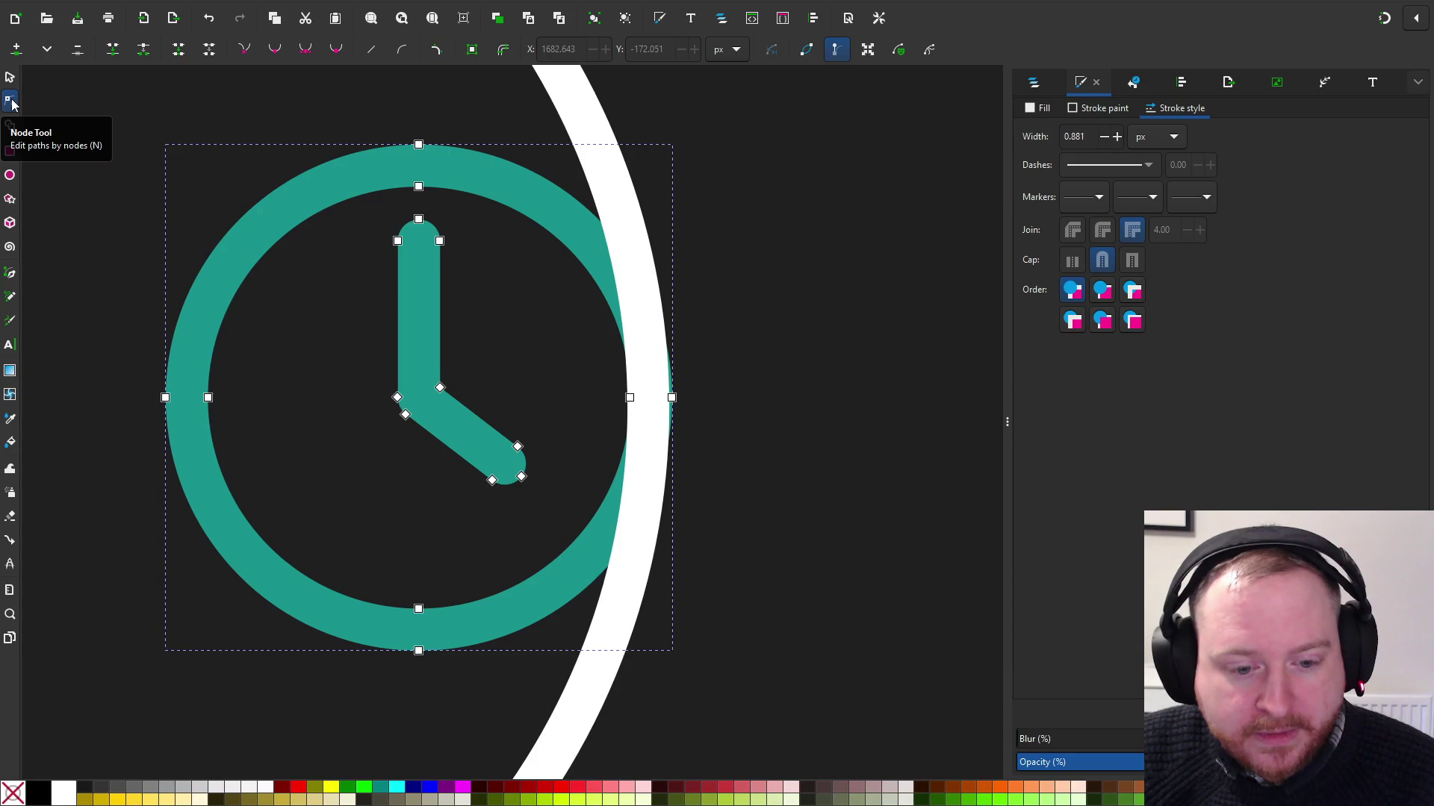
{"action": "scroll", "coordinate": [466, 246], "scroll_direction": "up", "scroll_amount": 2, "text": "ctrl"}
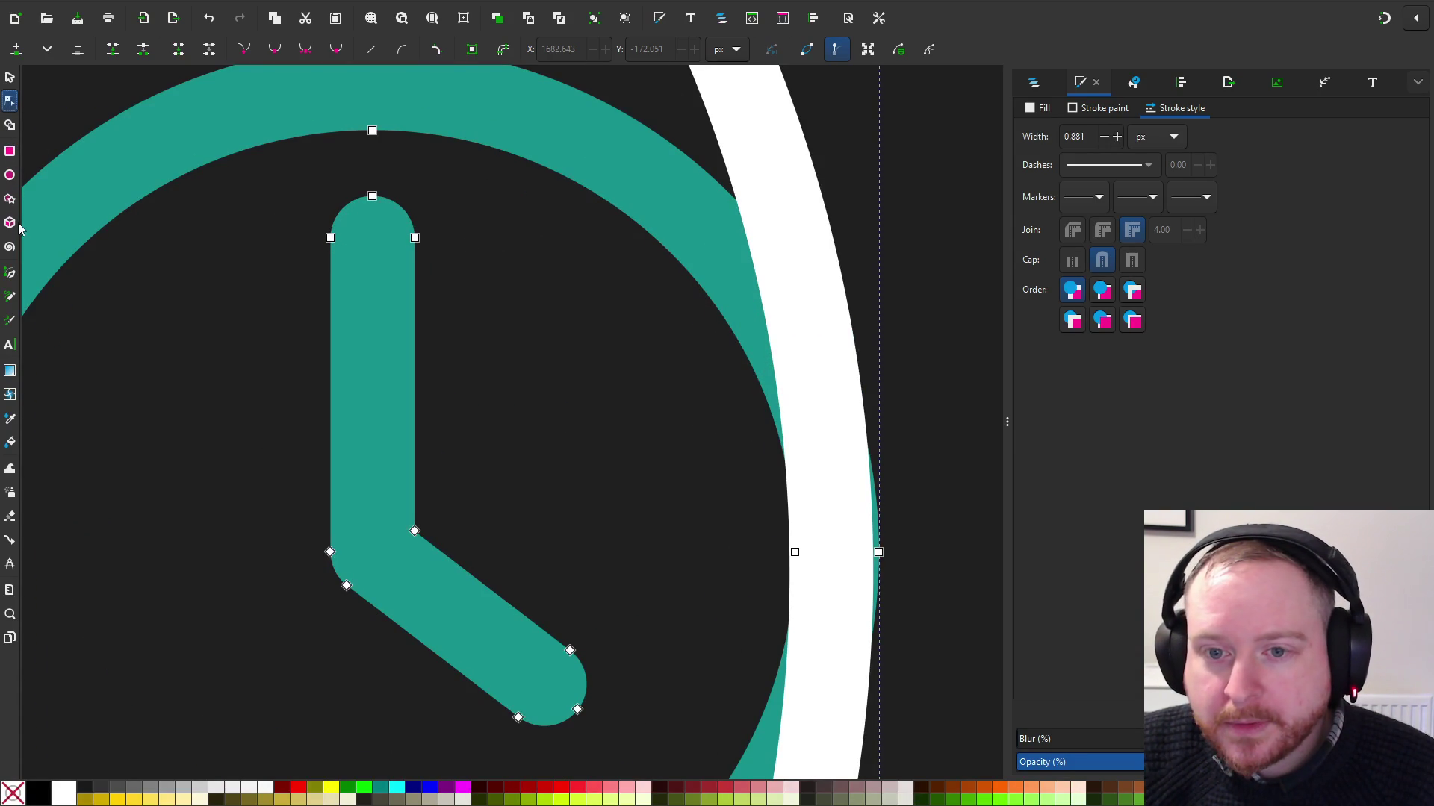
With the Pen tool, draw a line from the clock hand's tip down to its bend
{"action": "left_click", "coordinate": [11, 275]}
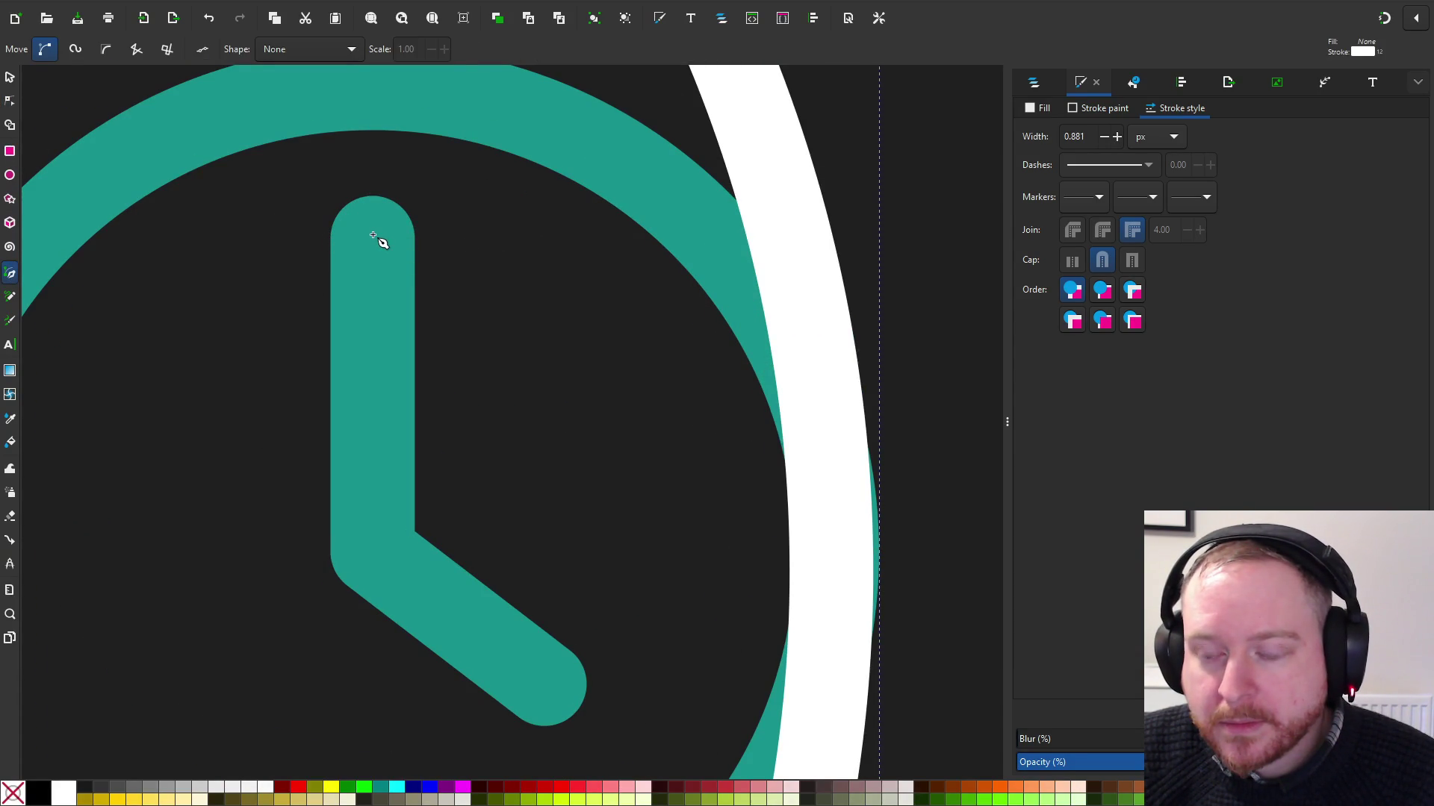
{"action": "left_click", "coordinate": [372, 198]}
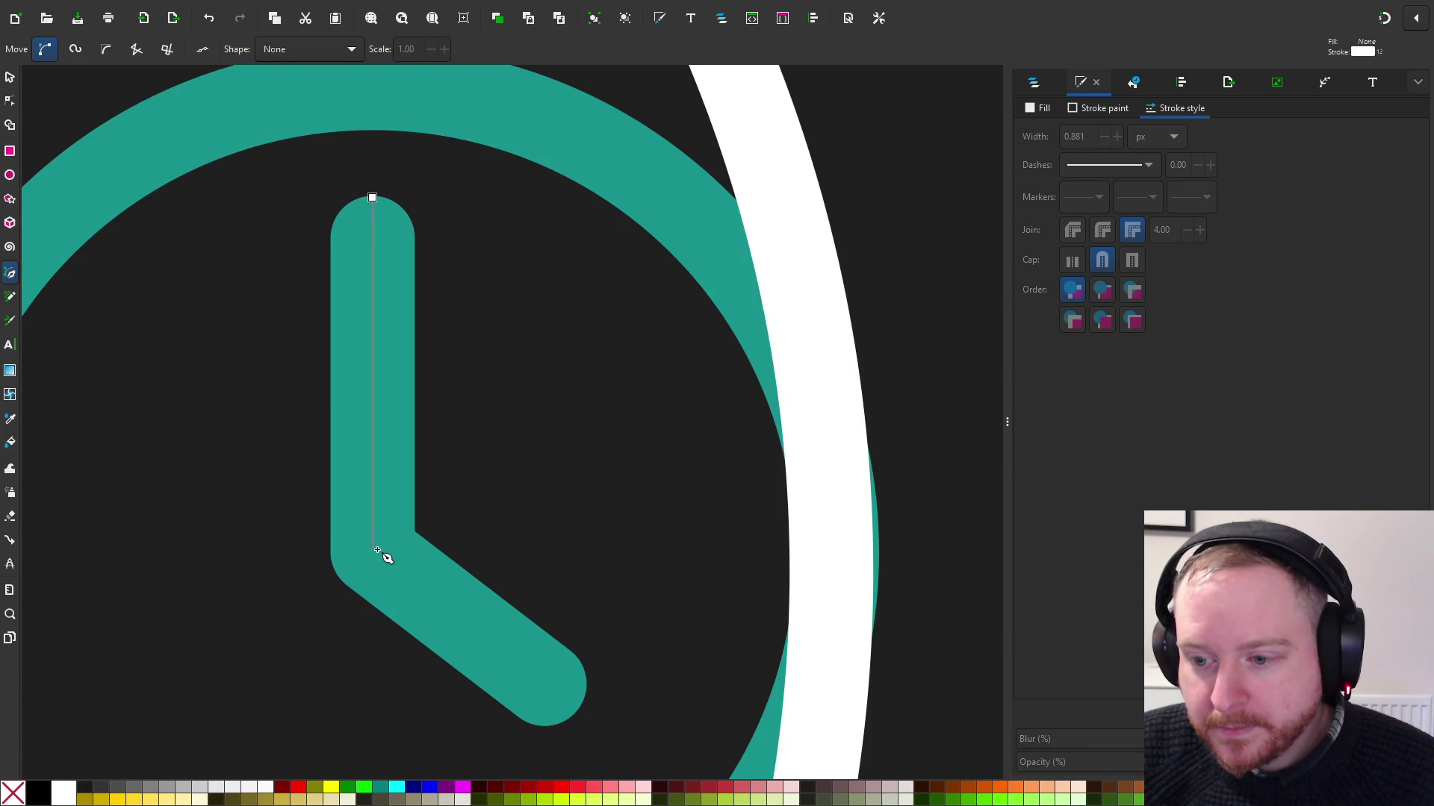
{"action": "left_click", "coordinate": [377, 551]}
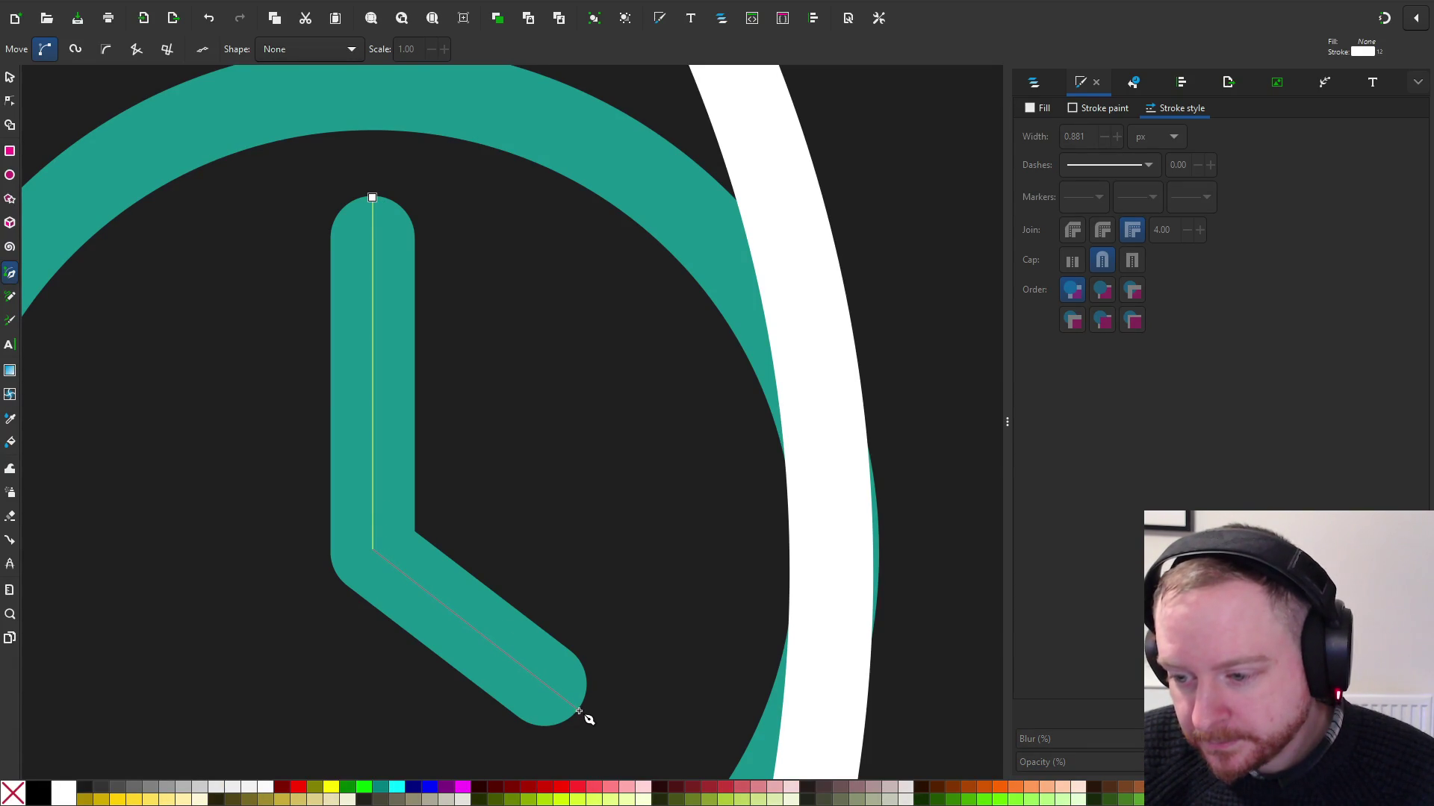
Extend the pen path along the diagonal hand and finish it
{"action": "left_click", "coordinate": [579, 710]}
{"action": "scroll", "coordinate": [582, 706], "scroll_direction": "down", "scroll_amount": 3}
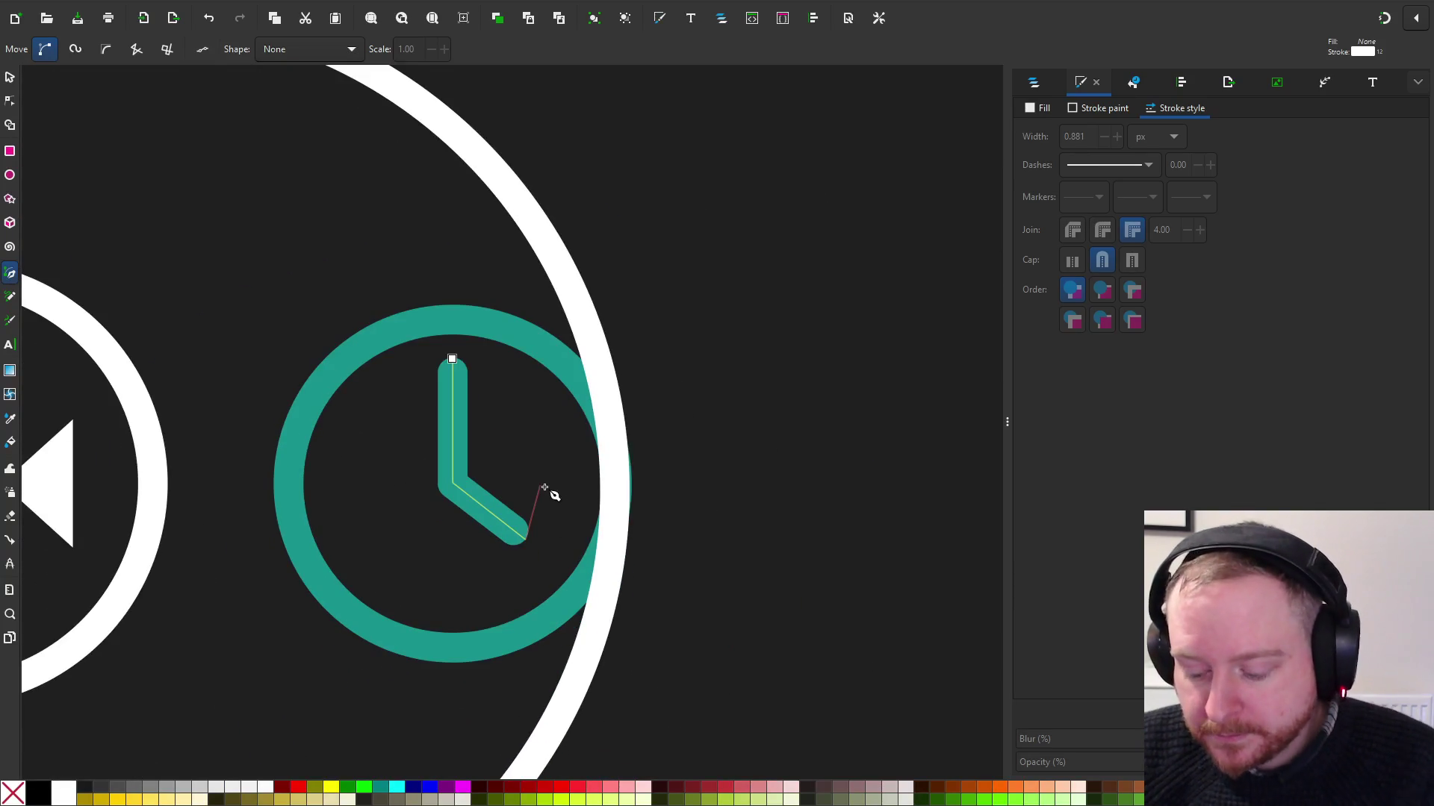
{"action": "key", "text": "Return"}
{"action": "scroll", "coordinate": [560, 427], "scroll_direction": "up", "scroll_amount": 2}
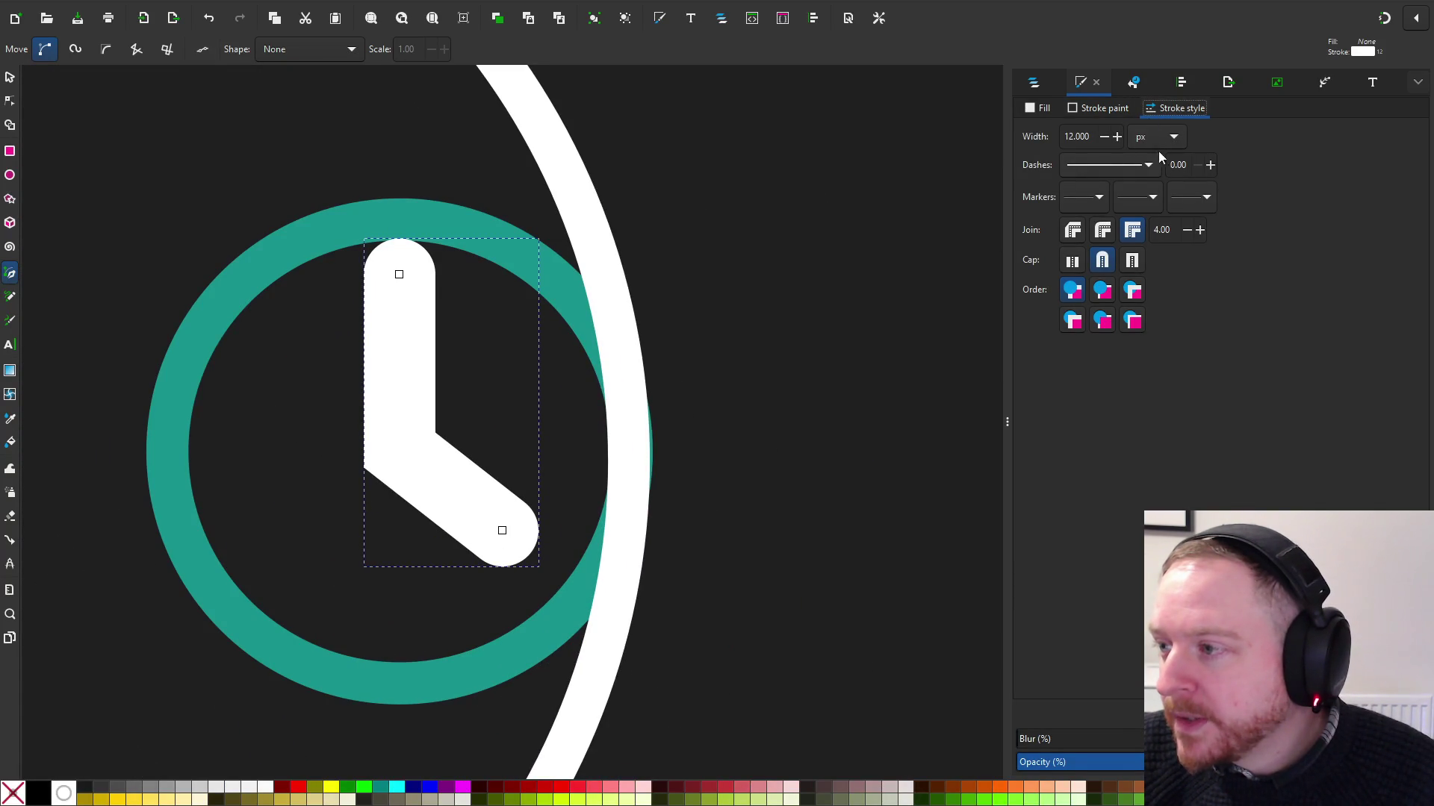
Give the clock-hands path butt caps and a 7 px stroke width, then deselect it
{"action": "left_click", "coordinate": [1113, 108]}
{"action": "left_click", "coordinate": [1163, 107]}
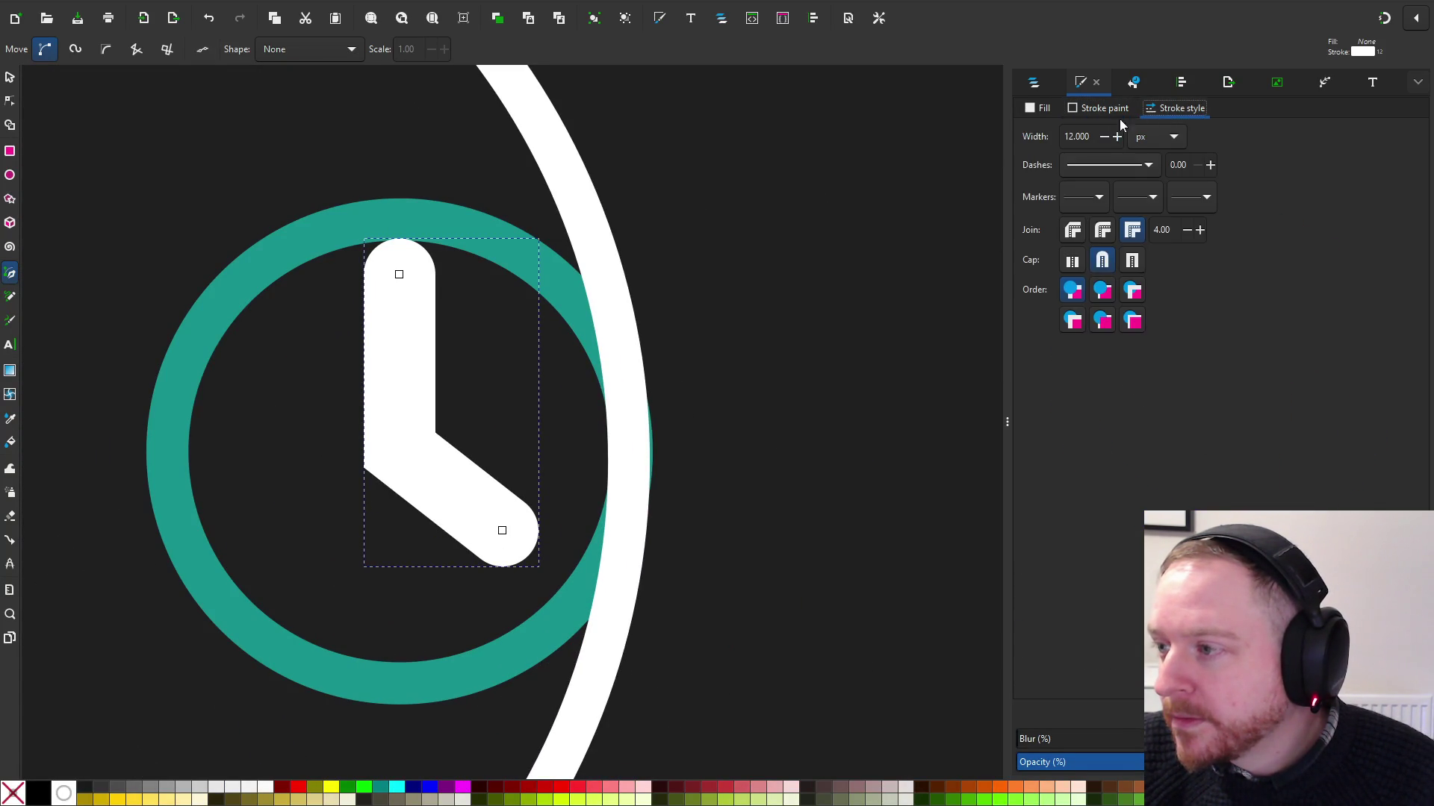
{"action": "left_click", "coordinate": [1133, 261]}
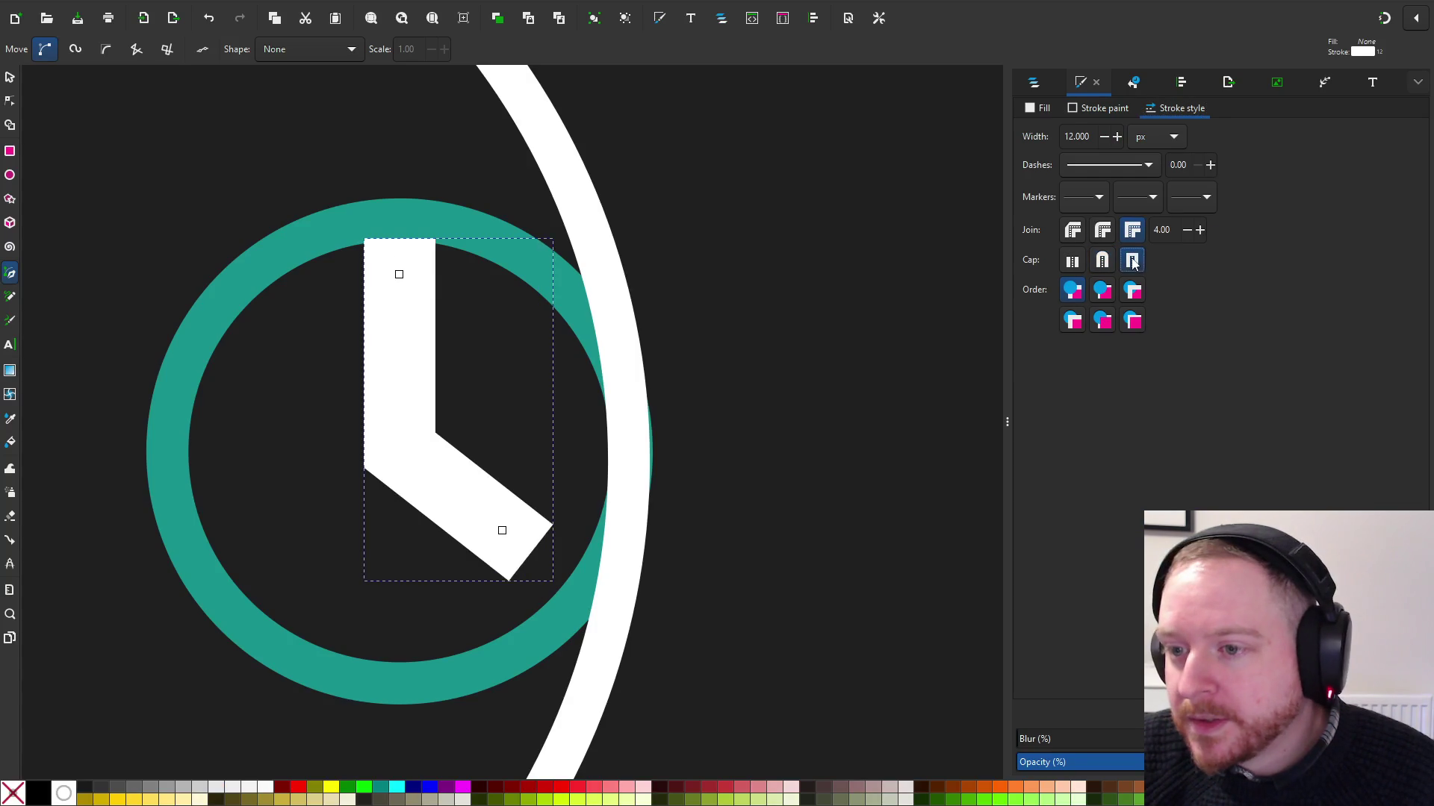
{"action": "left_click", "coordinate": [1080, 262]}
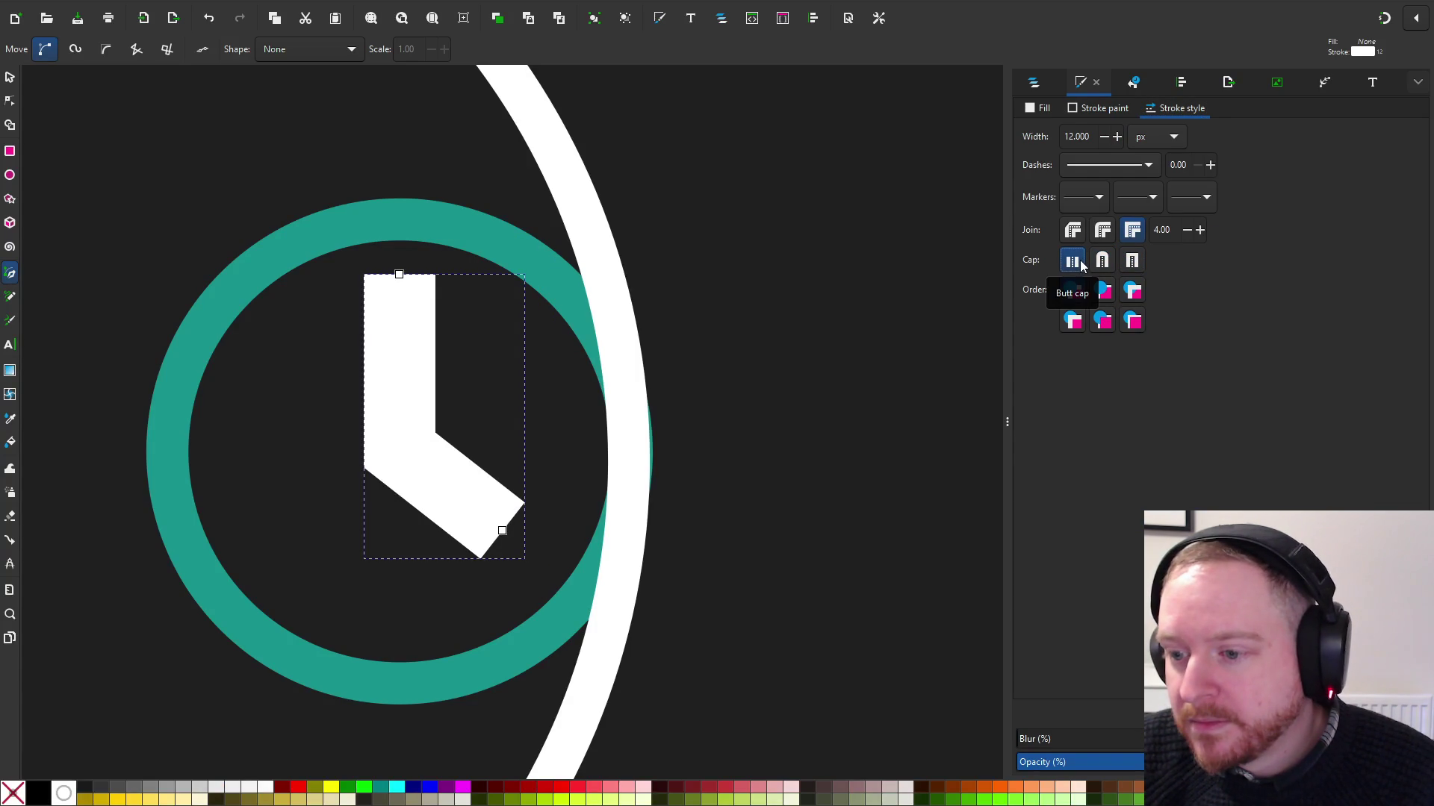
{"action": "left_click_drag", "start_coordinate": [1091, 137], "coordinate": [1043, 136]}
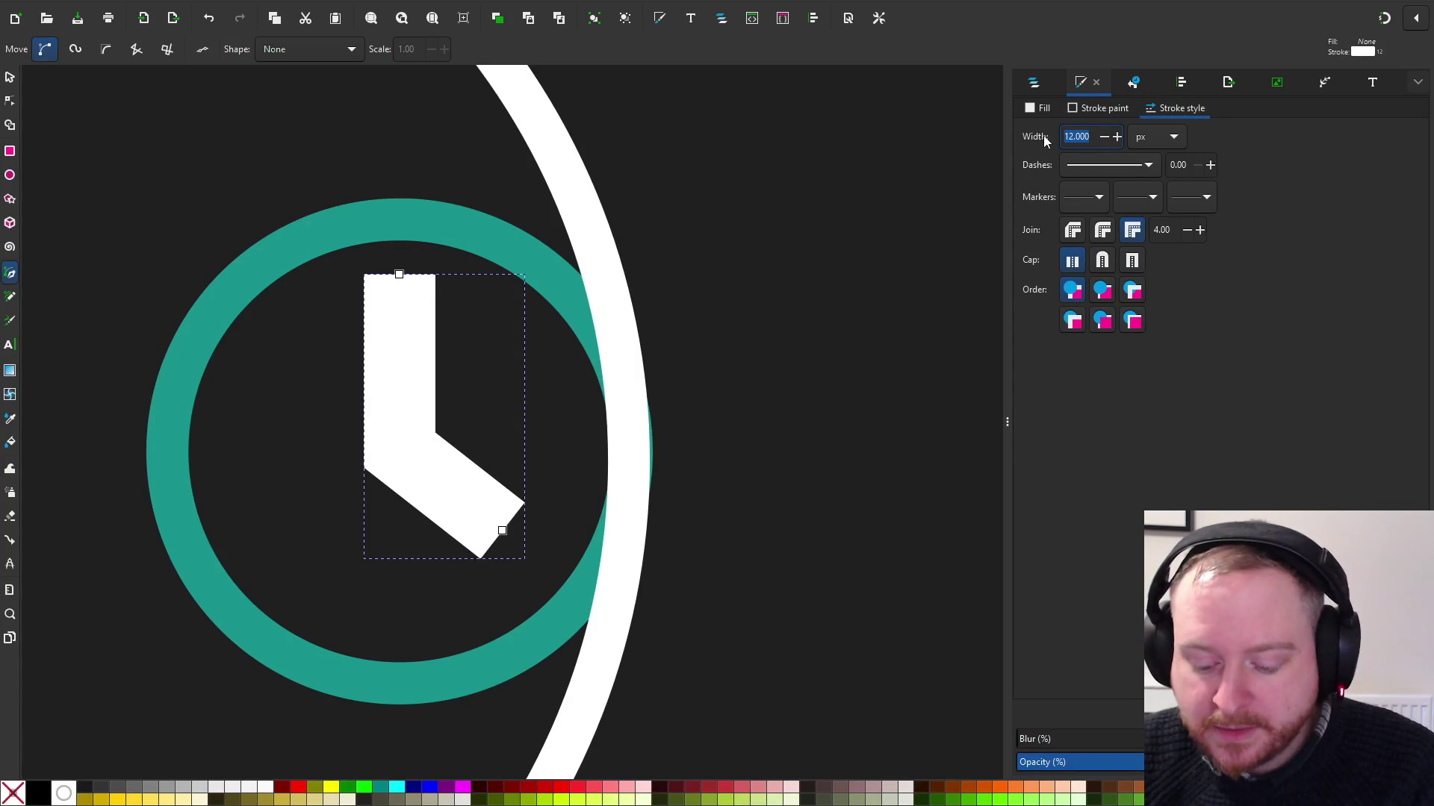
{"action": "type", "text": "7"}
{"action": "key", "text": "Return"}
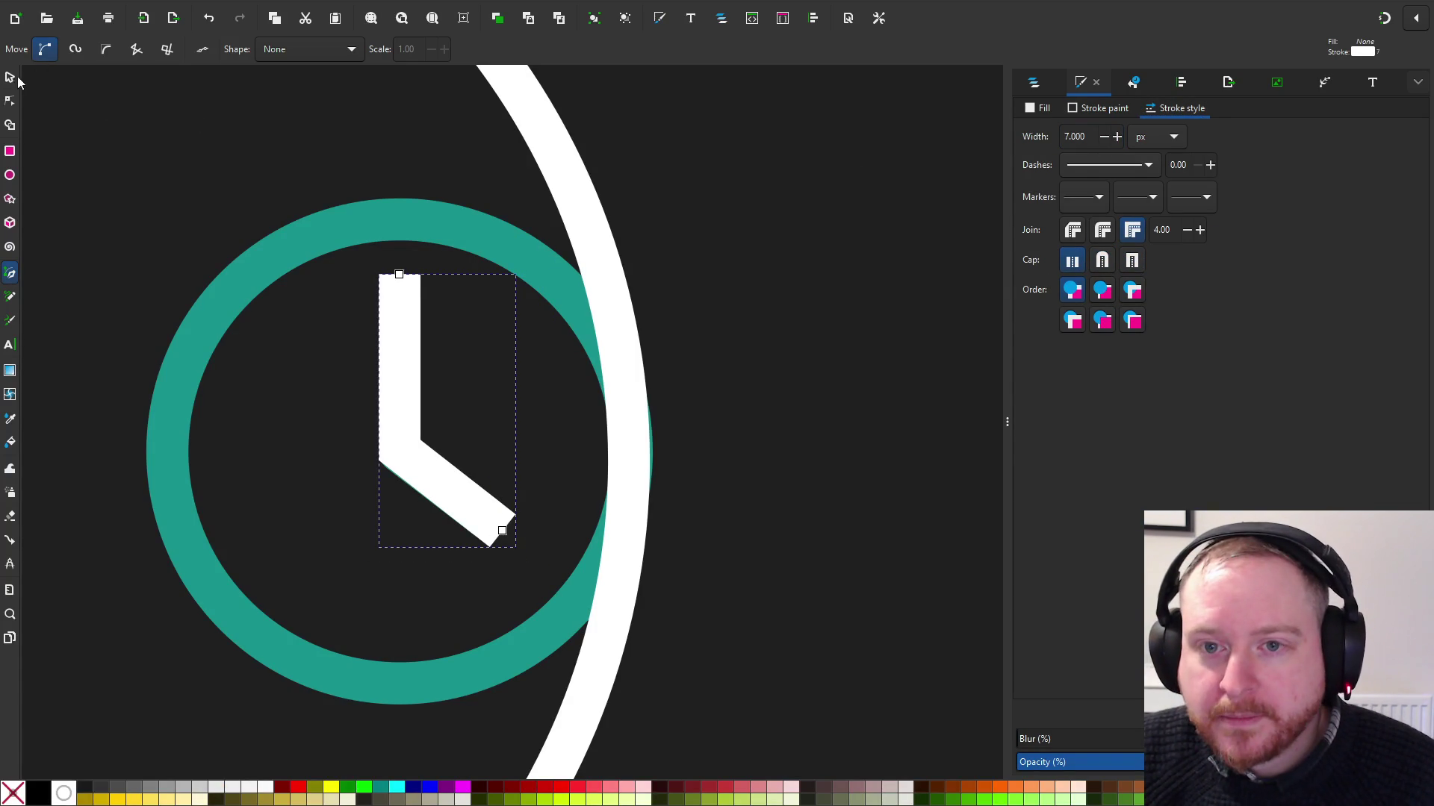
{"action": "left_click", "coordinate": [12, 78]}
{"action": "left_click", "coordinate": [207, 134]}
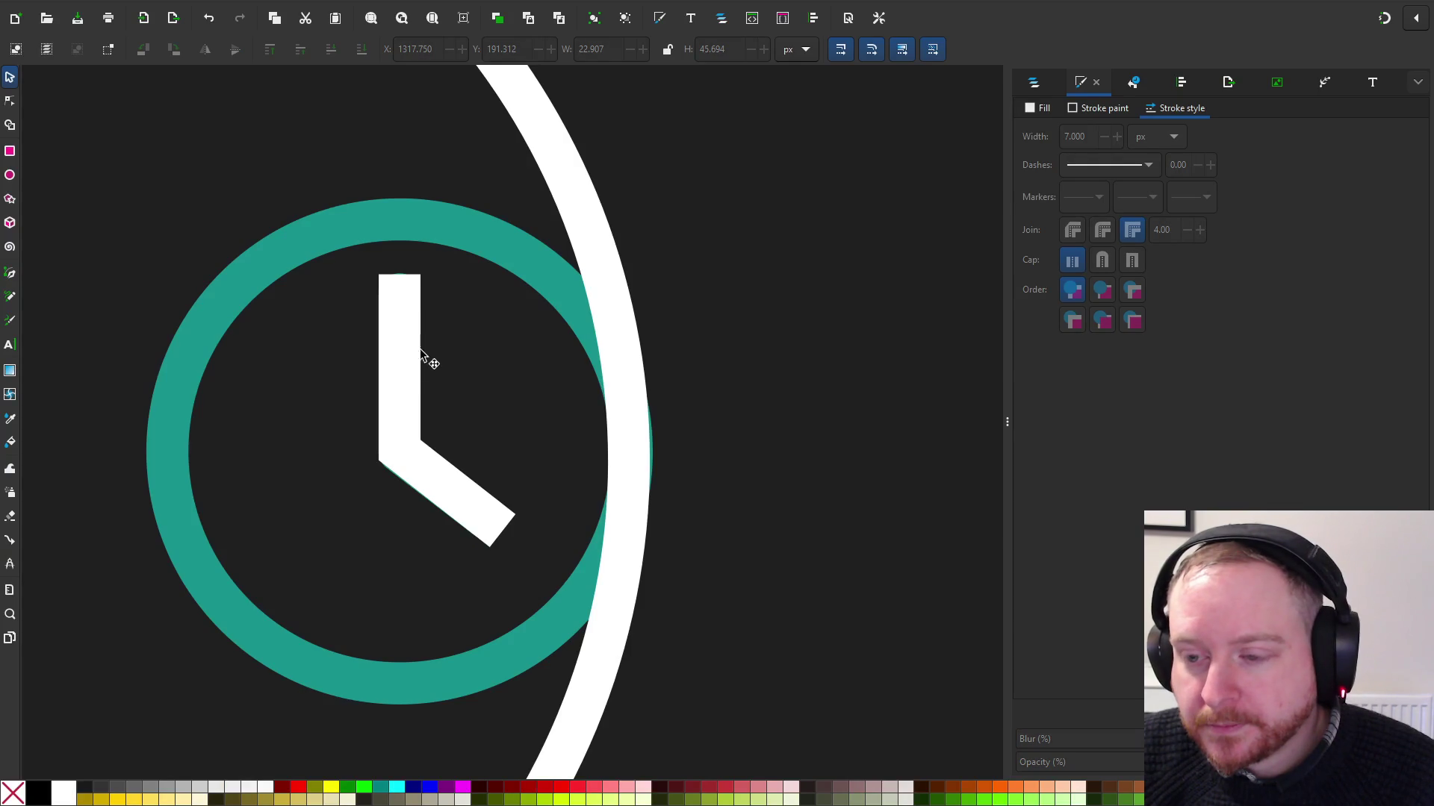
Paste a copy of the teal clock and place it right of the original
{"action": "left_click", "coordinate": [428, 235]}
{"action": "scroll", "coordinate": [429, 234], "scroll_direction": "down", "scroll_amount": 1}
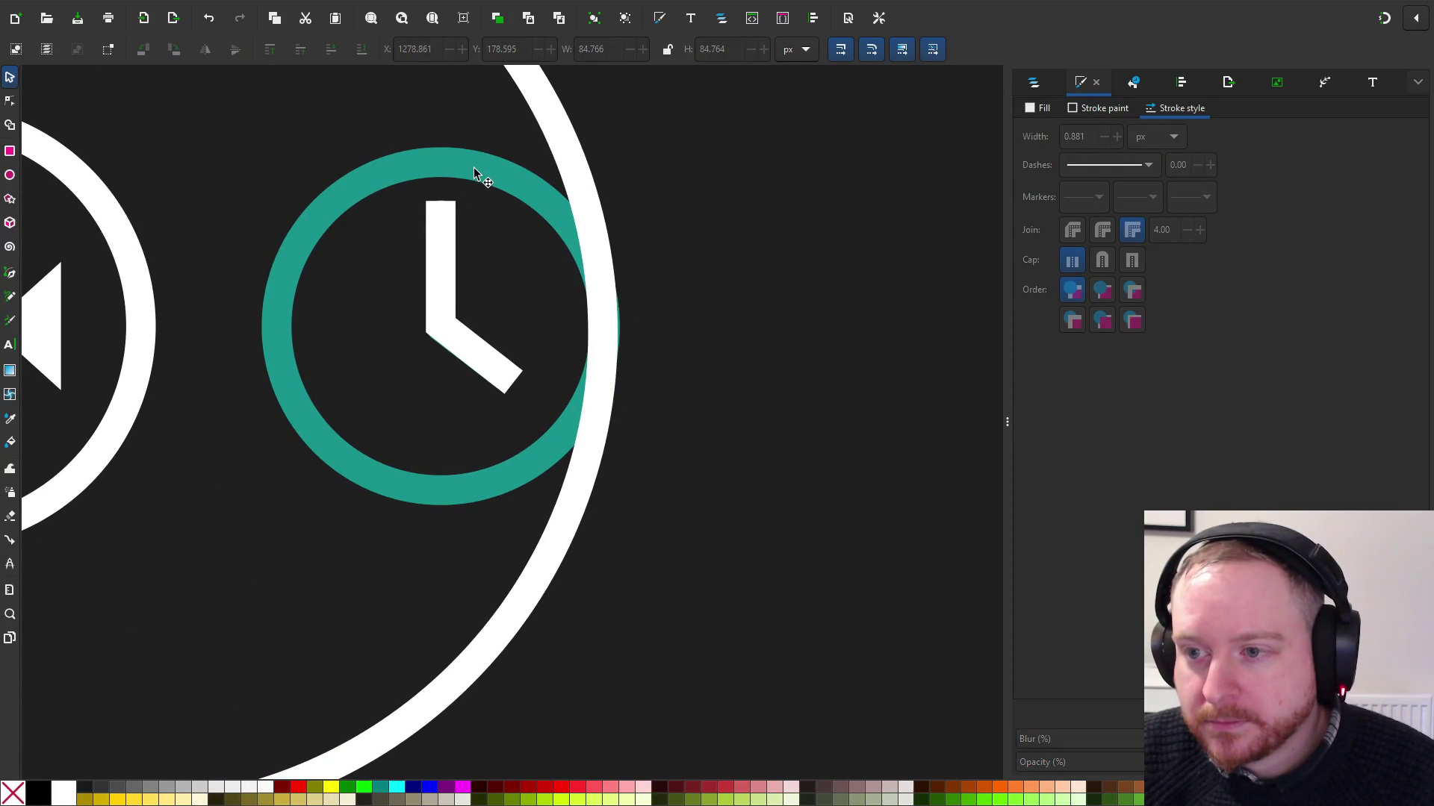
{"action": "left_click", "coordinate": [442, 253]}
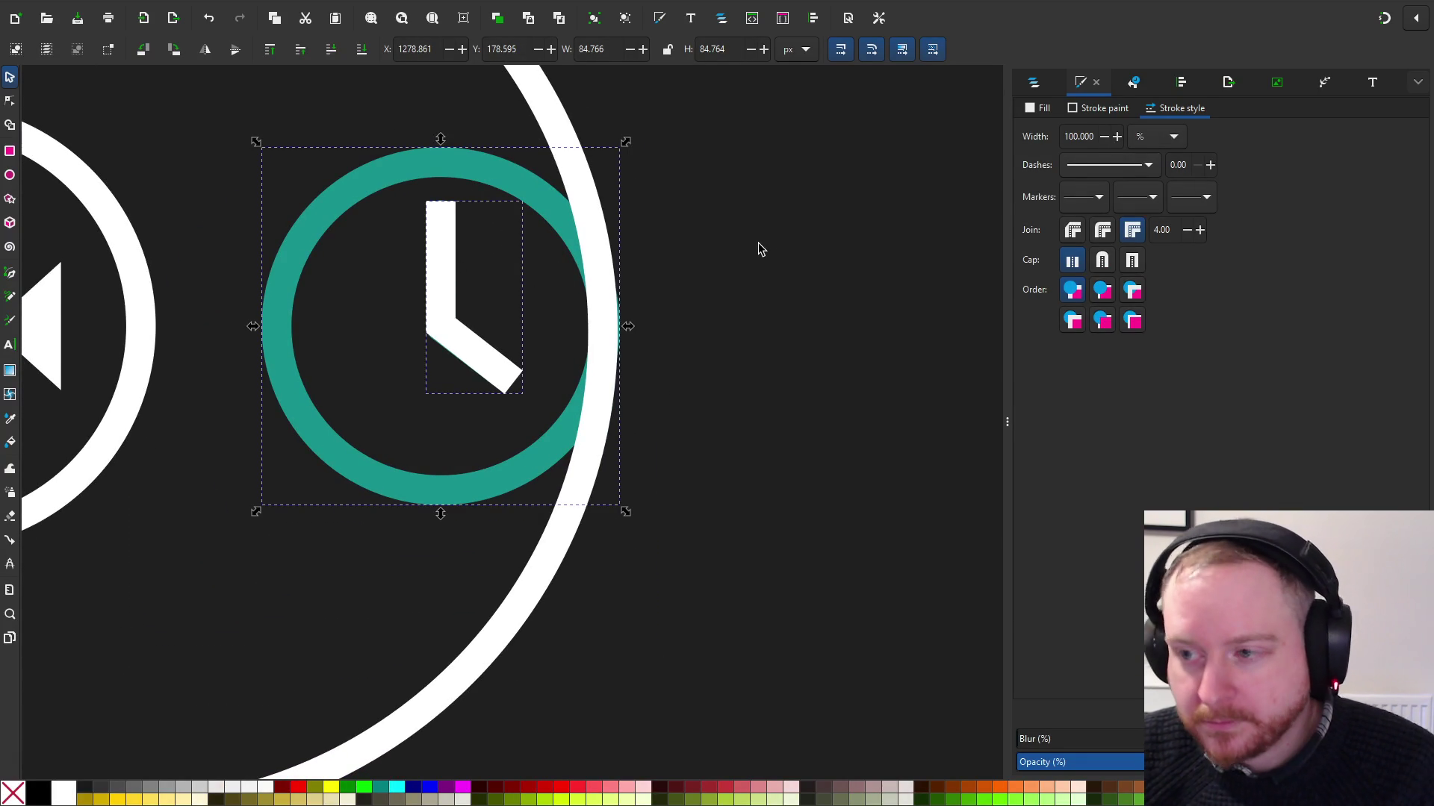
{"action": "key", "text": "ctrl+v"}
{"action": "mouse_move", "coordinate": [777, 249]}
{"action": "left_mouse_down"}
{"action": "mouse_move", "coordinate": [864, 368]}
{"action": "mouse_move", "coordinate": [686, 309]}
{"action": "left_mouse_up"}
{"action": "scroll", "coordinate": [852, 351], "scroll_direction": "down", "scroll_amount": 1}
{"action": "left_click", "coordinate": [825, 272]}
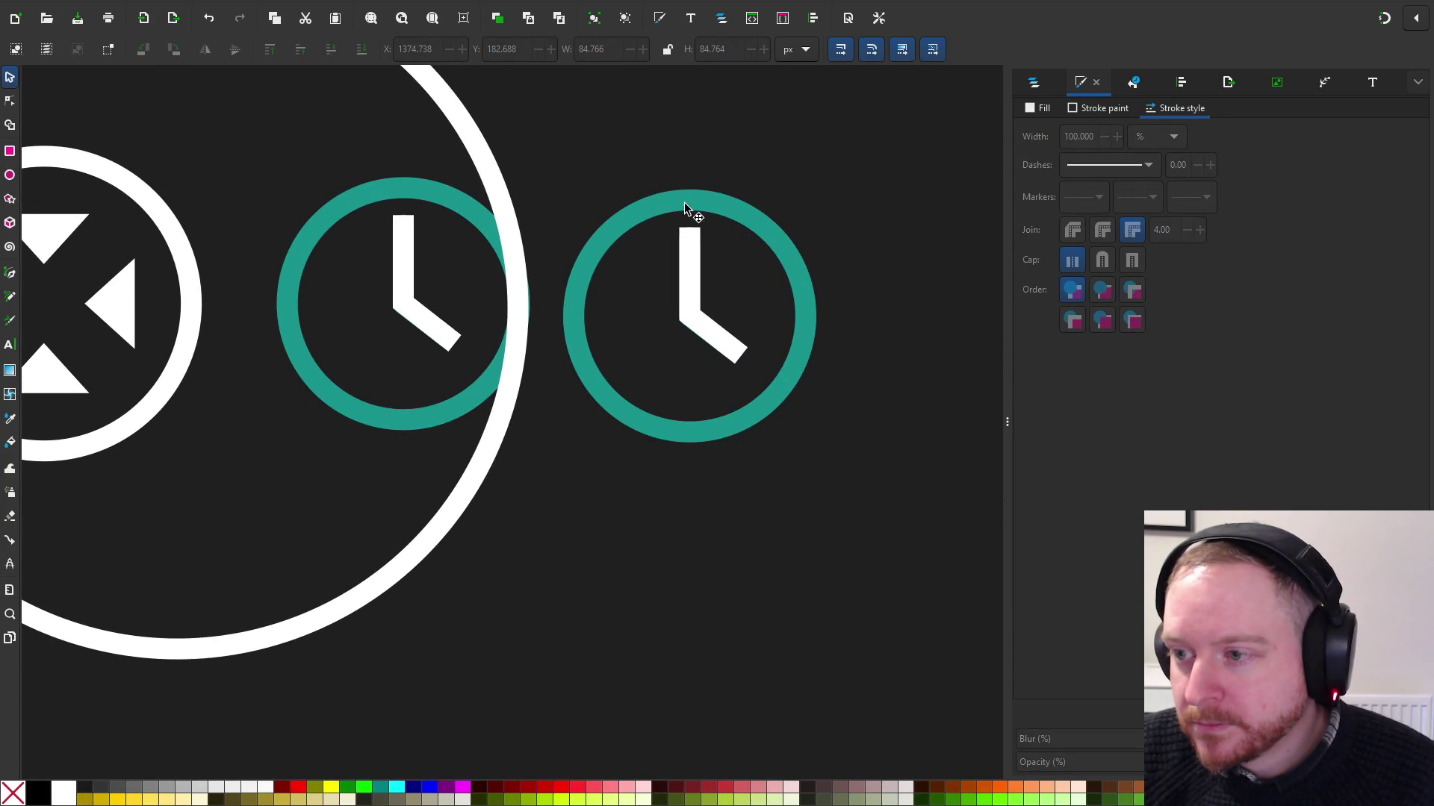
Undo stray edits so the copy keeps its white flat-ended hand
{"action": "scroll", "coordinate": [728, 287], "scroll_direction": "up", "scroll_amount": 2}
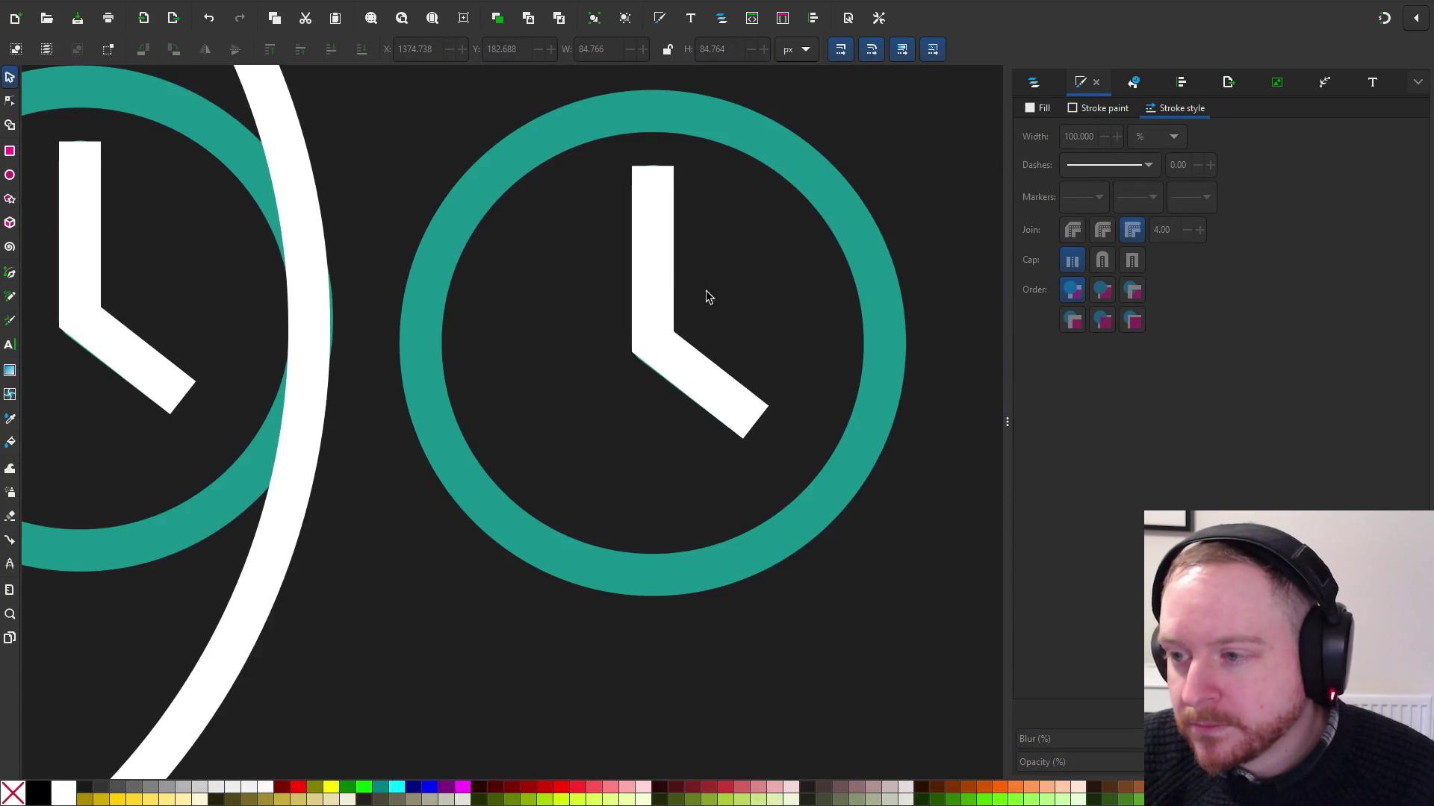
{"action": "left_click", "coordinate": [652, 237]}
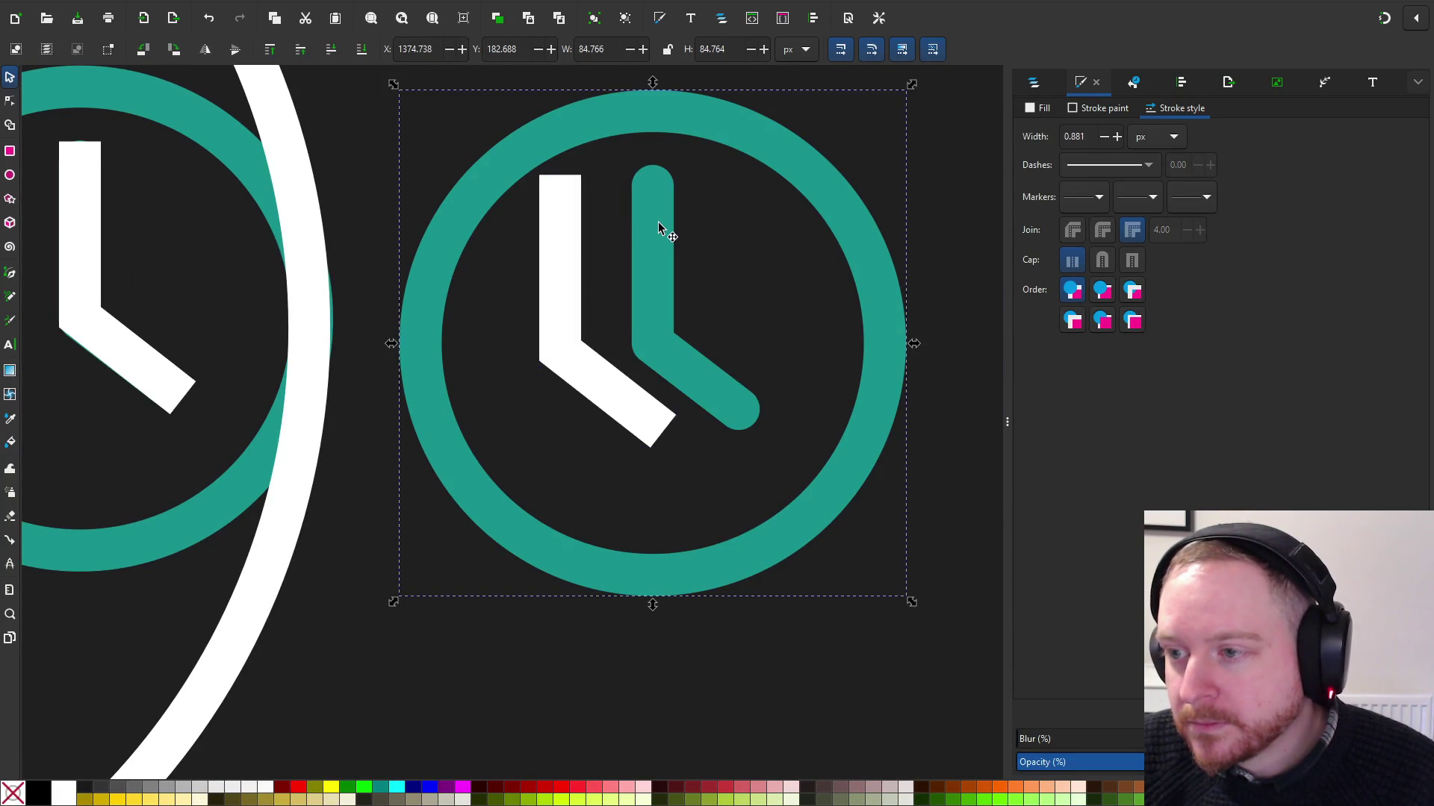
{"action": "key", "text": "ctrl+z"}
{"action": "left_click", "coordinate": [655, 171], "text": "shift"}
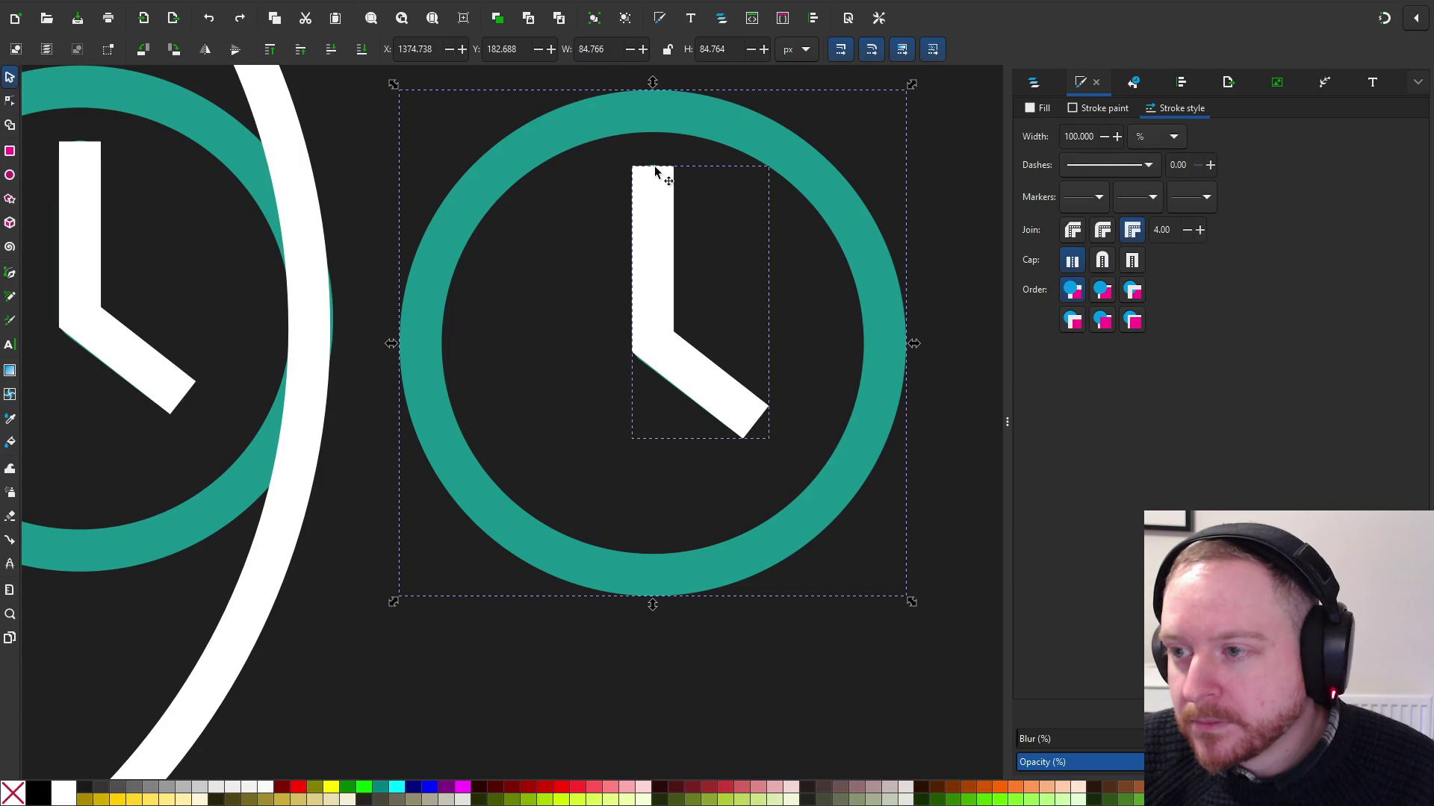
{"action": "left_click", "coordinate": [554, 146], "text": "shift"}
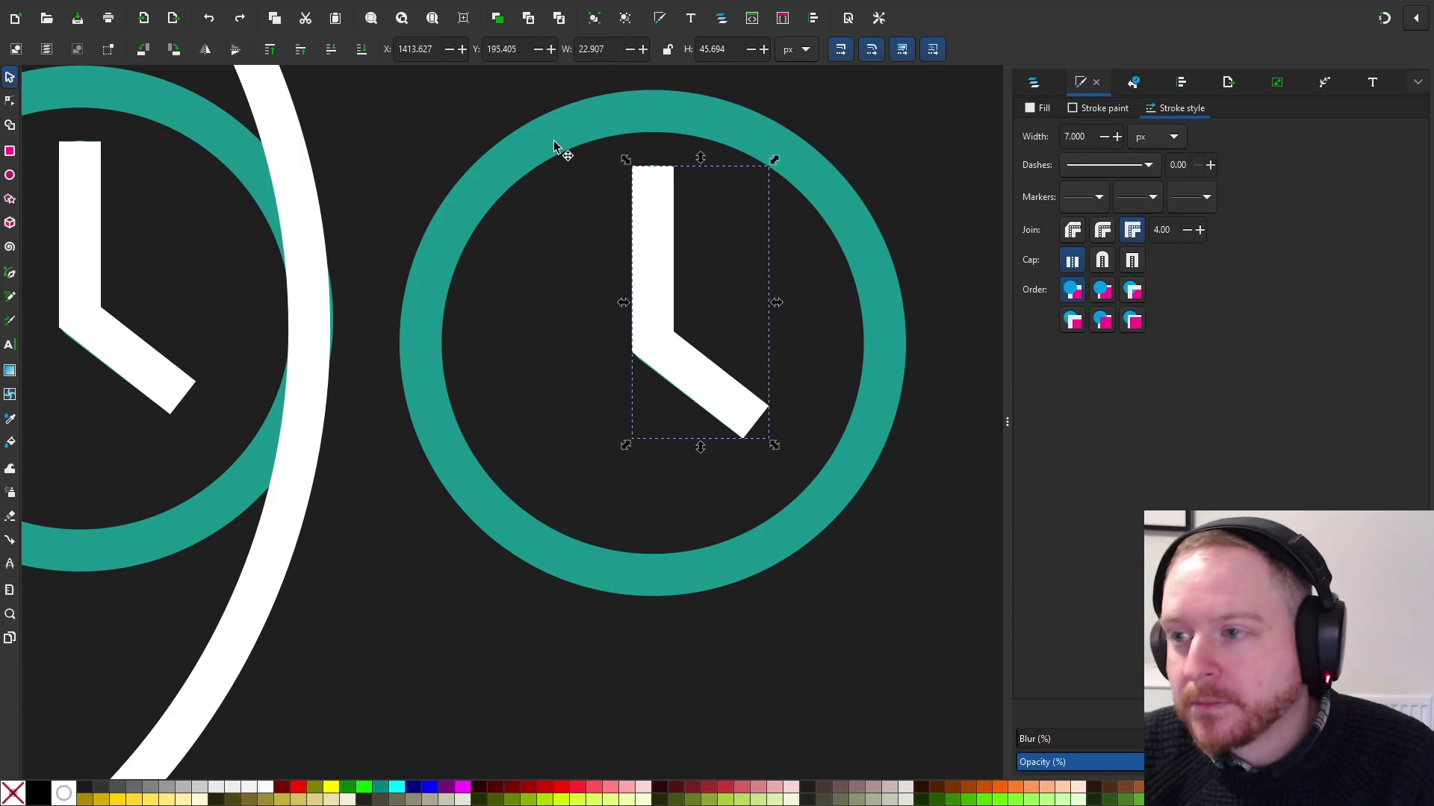
{"action": "key", "text": "ctrl+shift+z"}
{"action": "key", "text": "ctrl+z"}
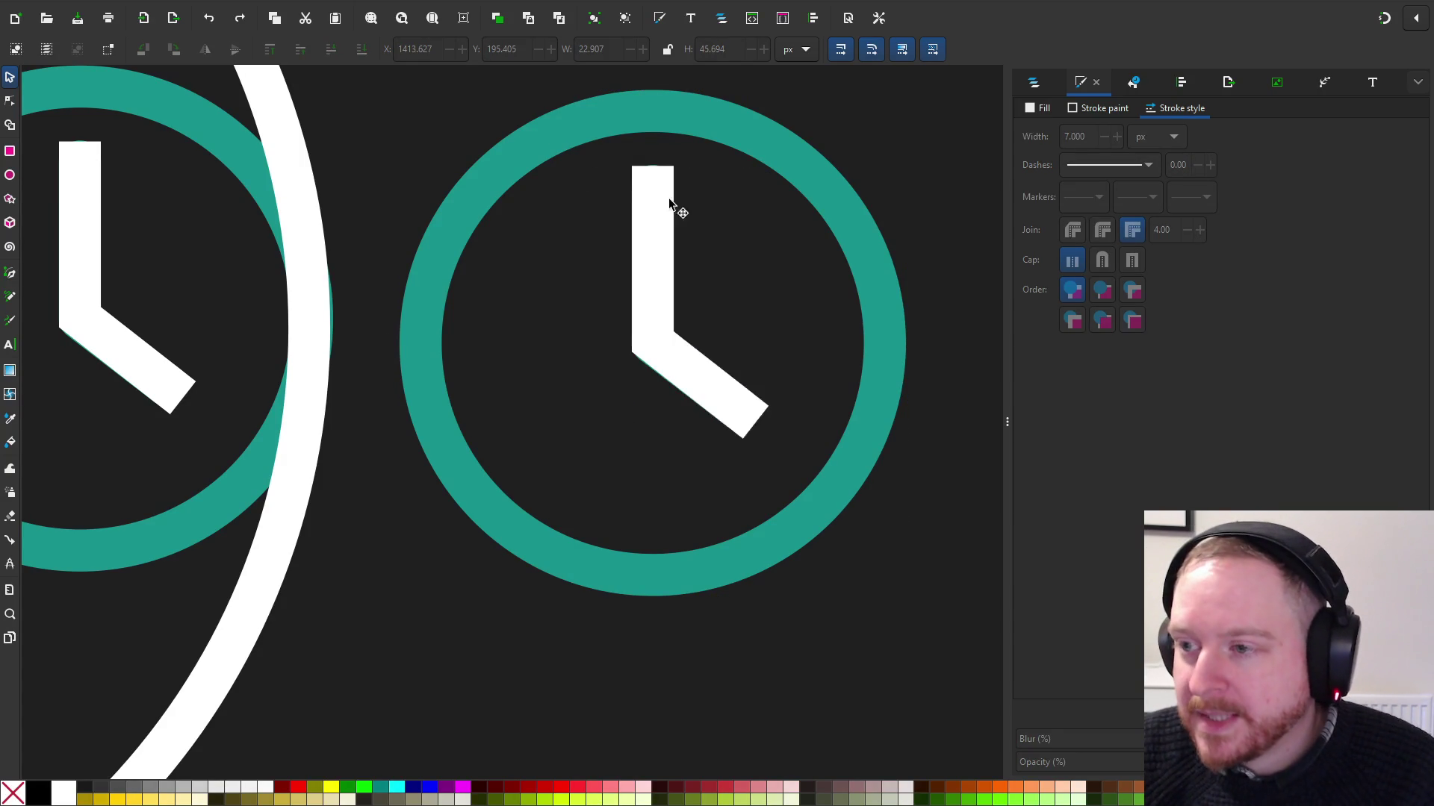
{"action": "left_click", "coordinate": [657, 187]}
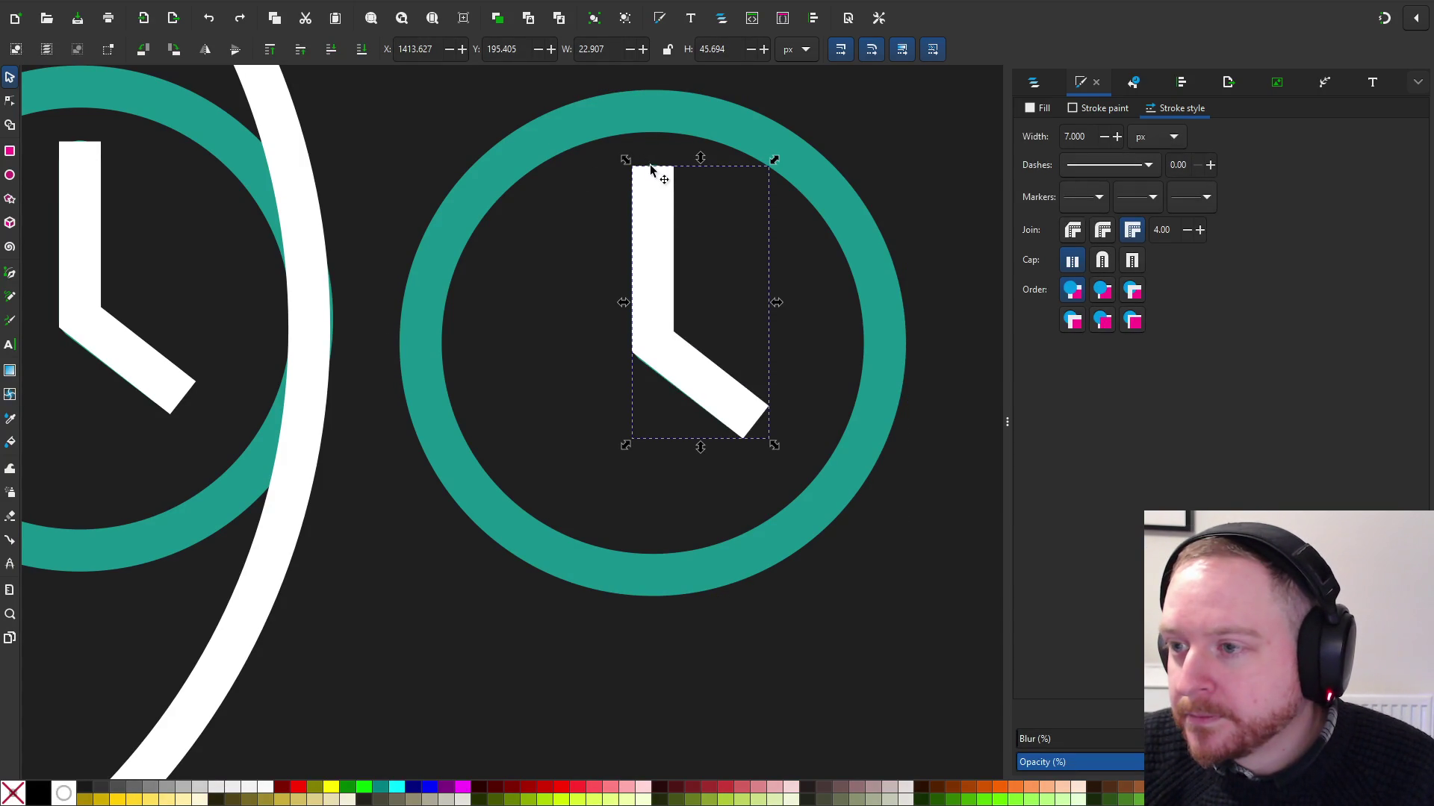
{"action": "key", "text": "Escape"}
Reselect the white clock hand, cancelling an accidental nudge
{"action": "left_click", "coordinate": [665, 176]}
{"action": "scroll", "coordinate": [665, 176], "scroll_direction": "up", "scroll_amount": 8}
{"action": "scroll", "coordinate": [686, 487], "scroll_direction": "up", "scroll_amount": 10}
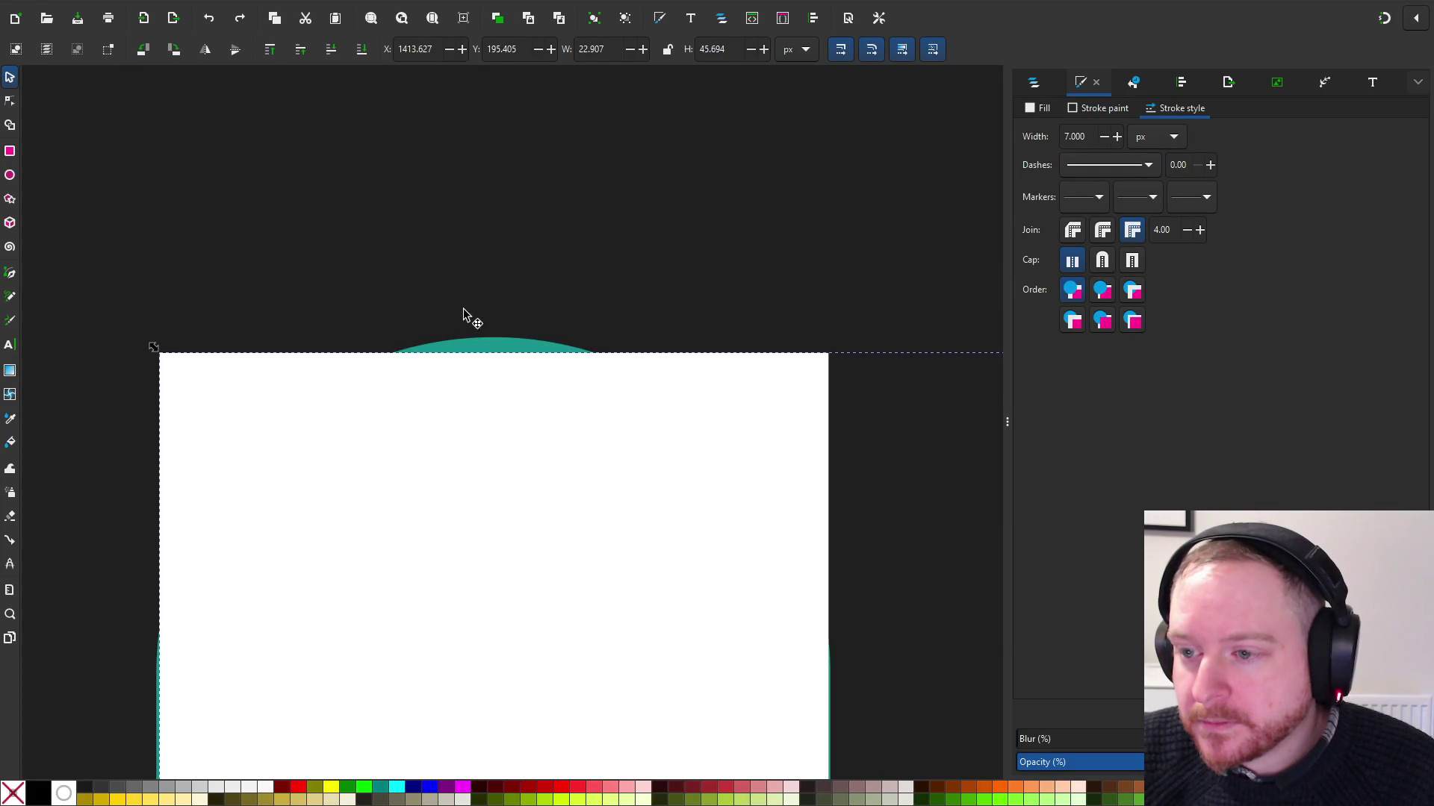
{"action": "left_click_drag", "start_coordinate": [463, 317], "coordinate": [540, 353]}
{"action": "key", "text": "Escape"}
{"action": "scroll", "coordinate": [534, 416], "scroll_direction": "down", "scroll_amount": 8}
{"action": "scroll", "coordinate": [467, 340], "scroll_direction": "down", "scroll_amount": 6}
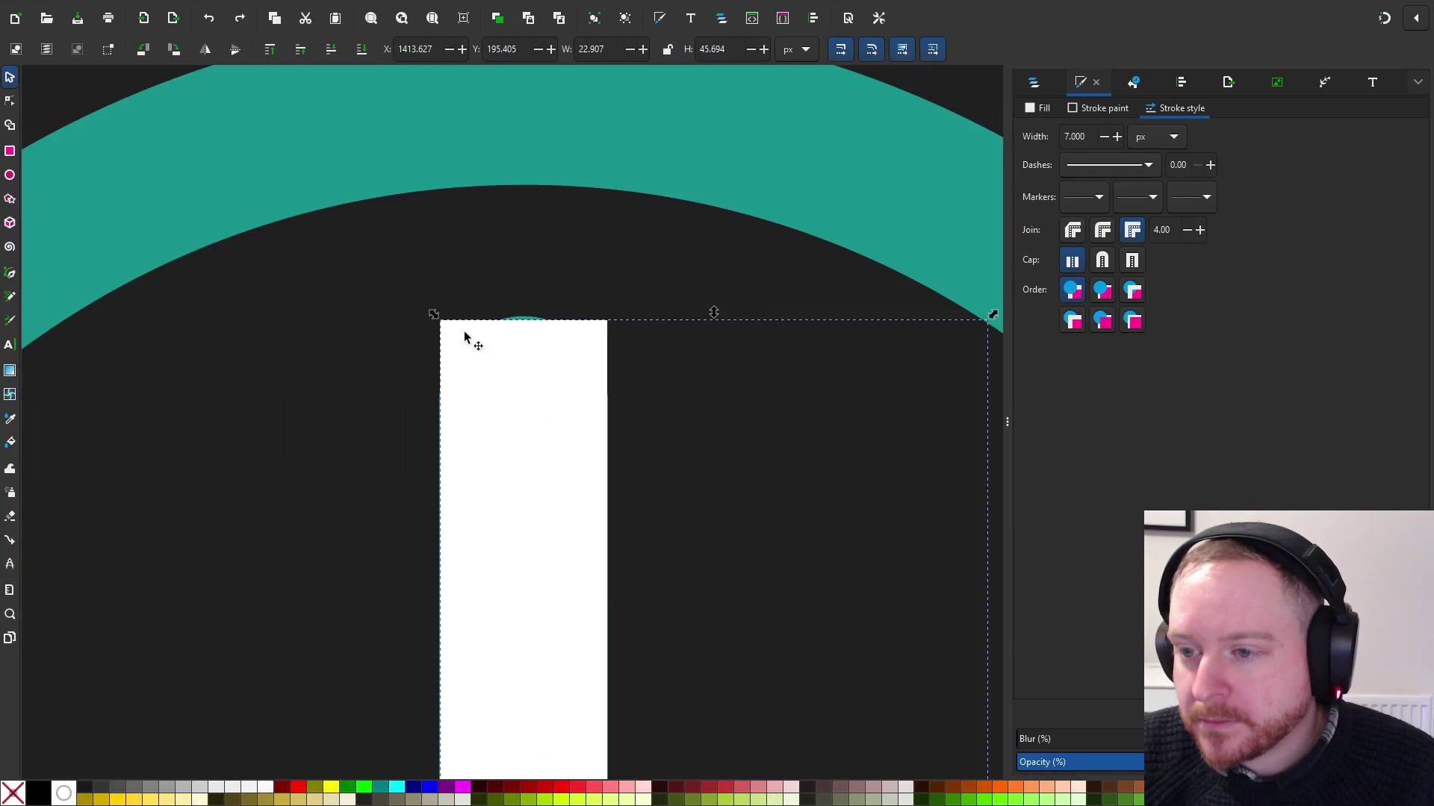
{"action": "mouse_move", "coordinate": [415, 329]}
{"action": "left_mouse_down"}
{"action": "mouse_move", "coordinate": [597, 605]}
{"action": "mouse_move", "coordinate": [648, 645]}
{"action": "left_mouse_up"}
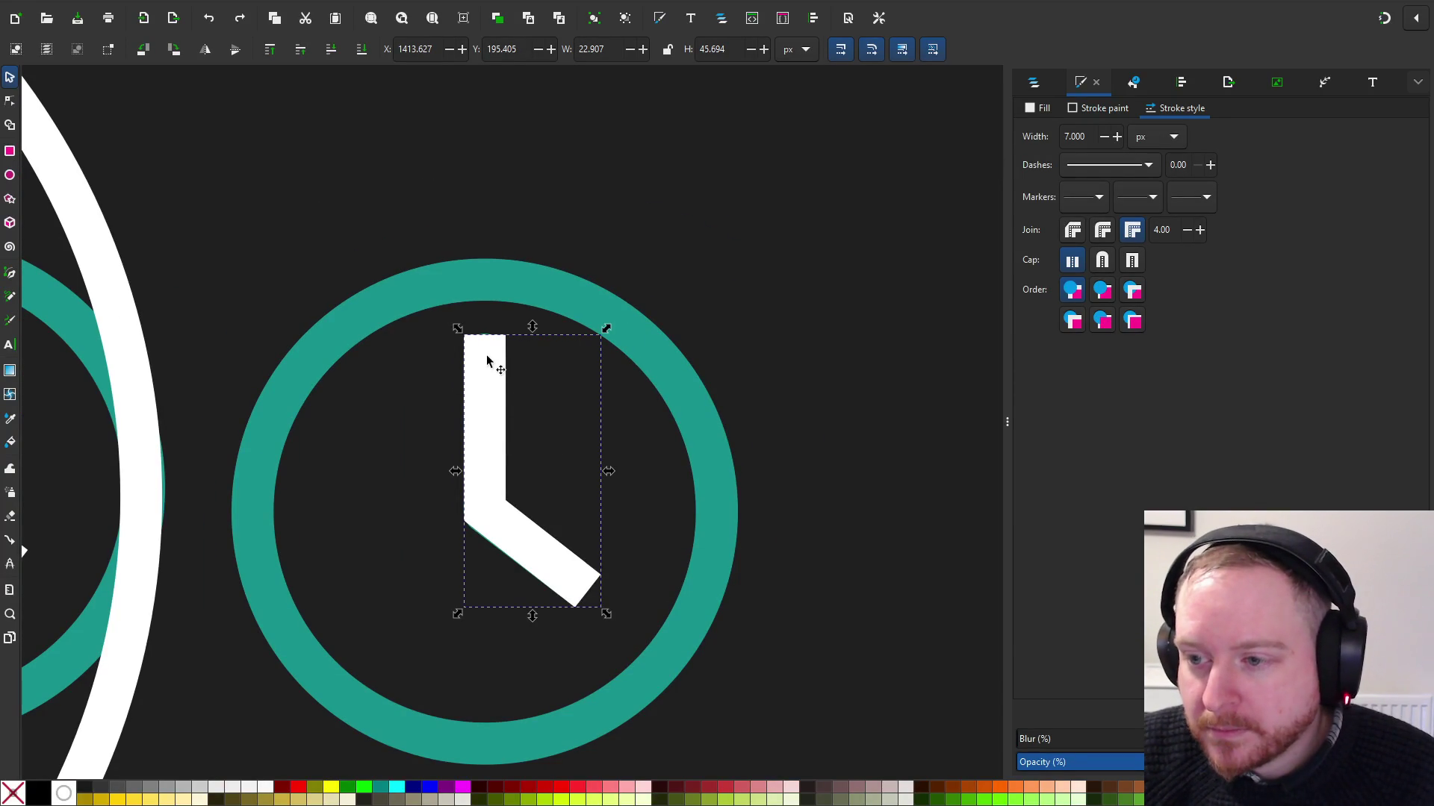
{"action": "key", "text": "Escape"}
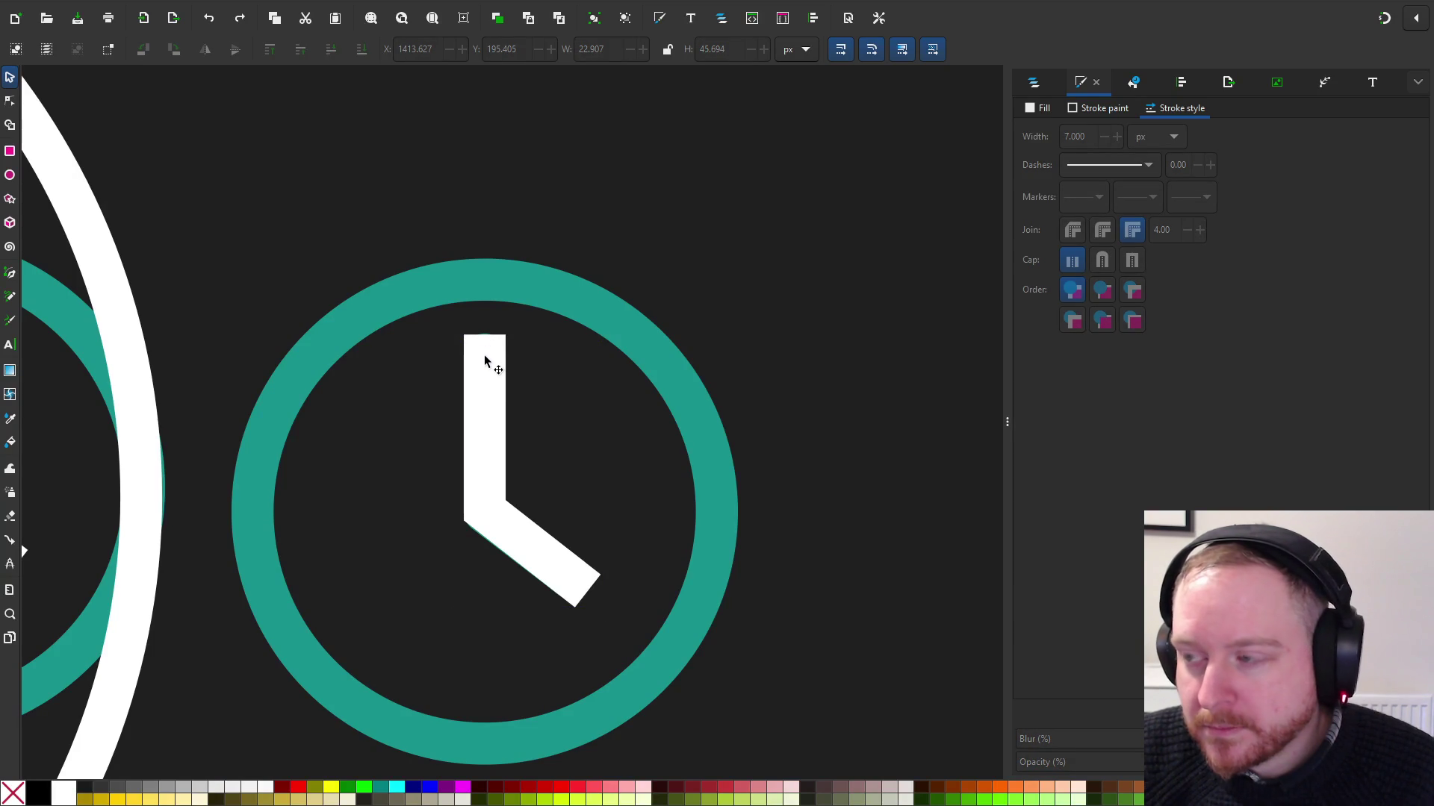
{"action": "left_click", "coordinate": [484, 356]}
Remove the white stroke from the selected clock hand
{"action": "left_click", "coordinate": [1043, 109]}
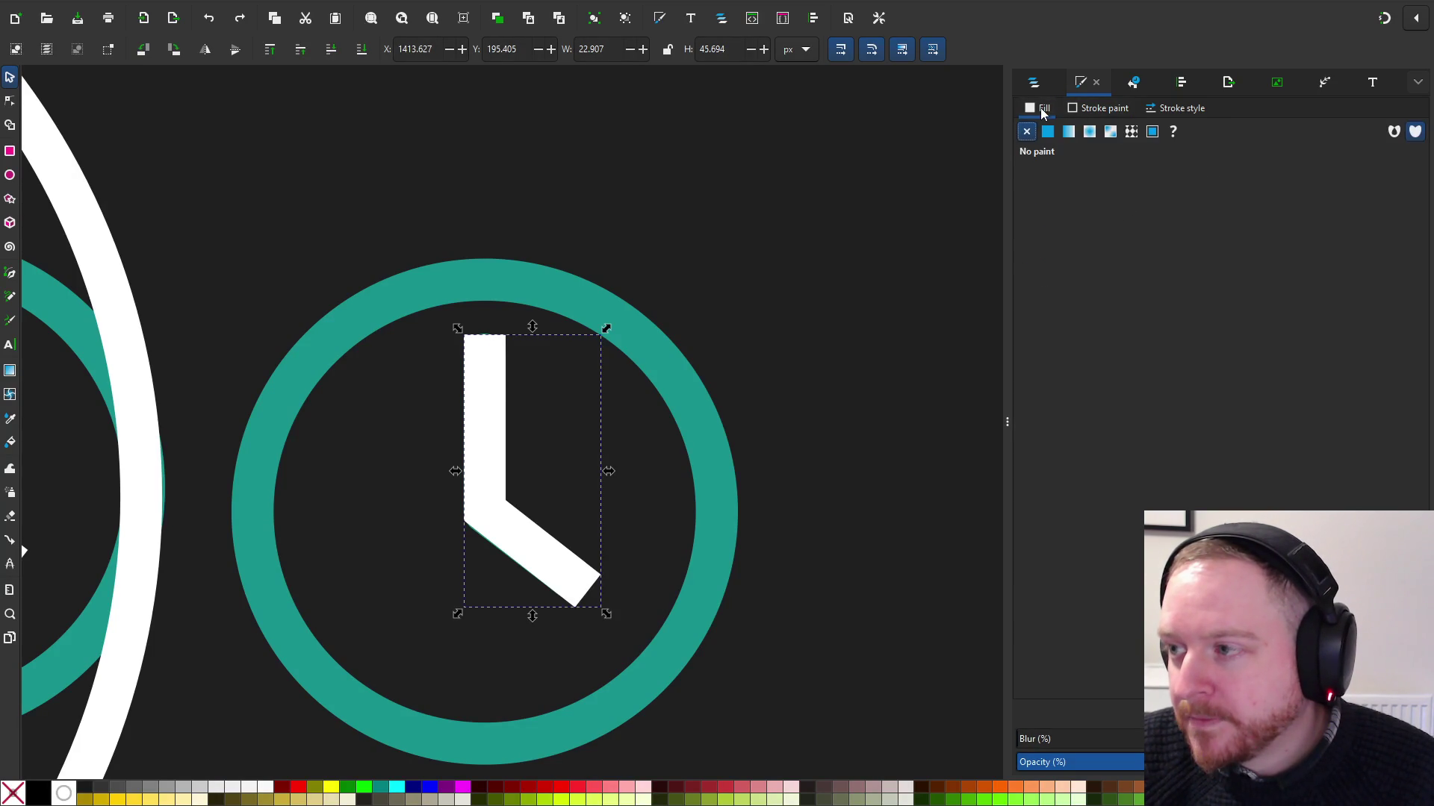
{"action": "left_click", "coordinate": [1087, 110]}
{"action": "left_click", "coordinate": [1027, 132]}
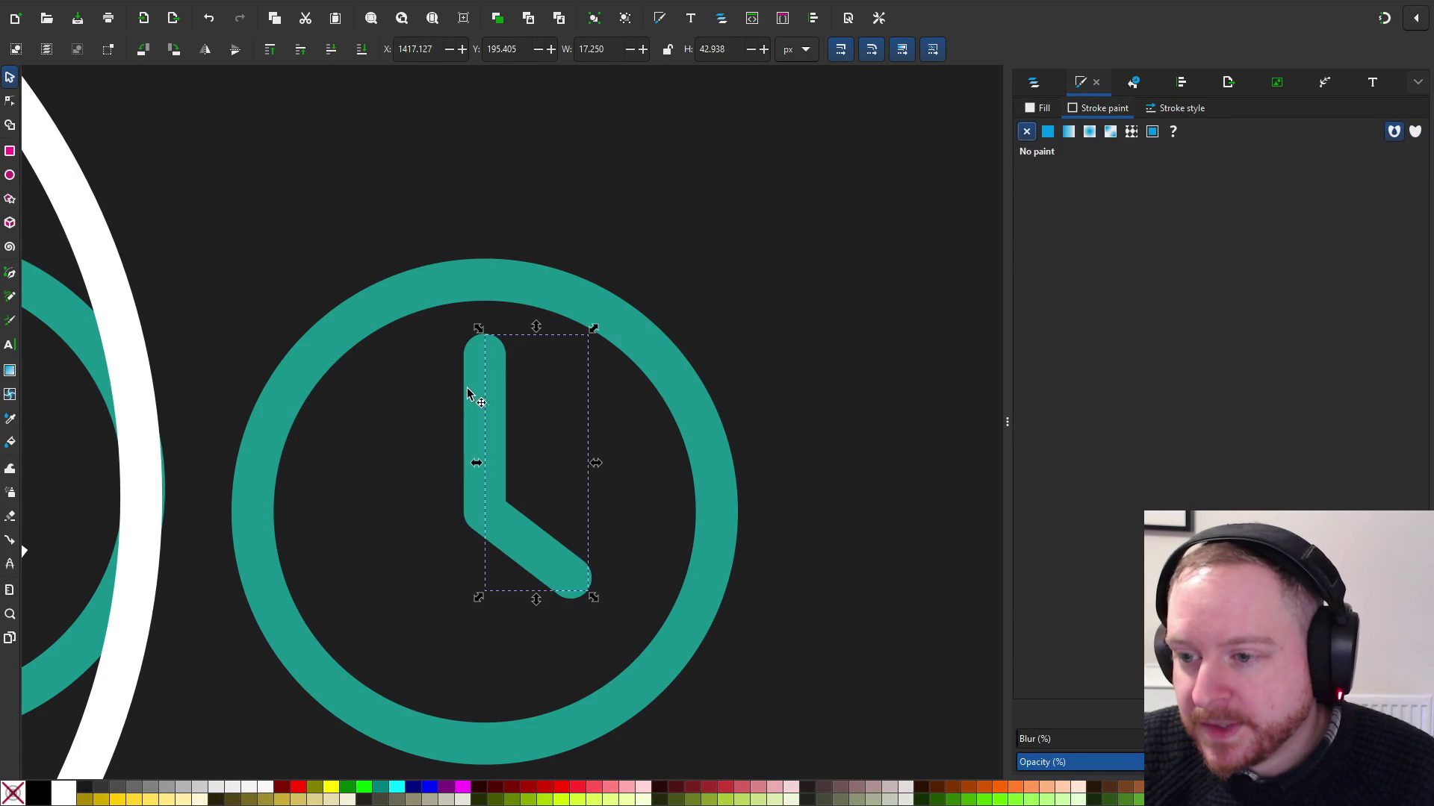
Delete the teal hand's nodes in node-editing mode
{"action": "left_click", "coordinate": [469, 385]}
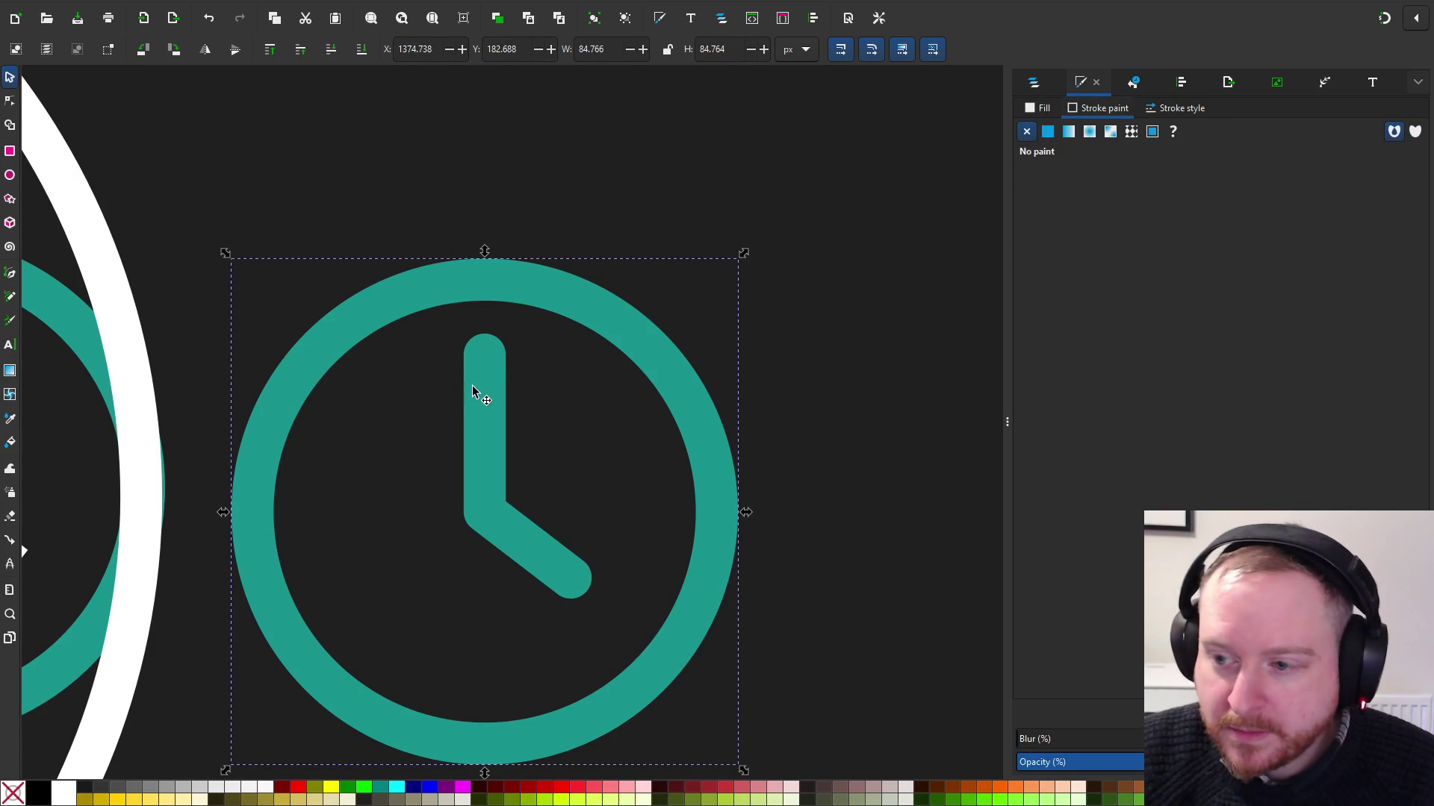
{"action": "left_click", "coordinate": [9, 102]}
{"action": "mouse_move", "coordinate": [432, 322]}
{"action": "left_mouse_down"}
{"action": "mouse_move", "coordinate": [615, 570]}
{"action": "mouse_move", "coordinate": [629, 614]}
{"action": "left_mouse_up"}
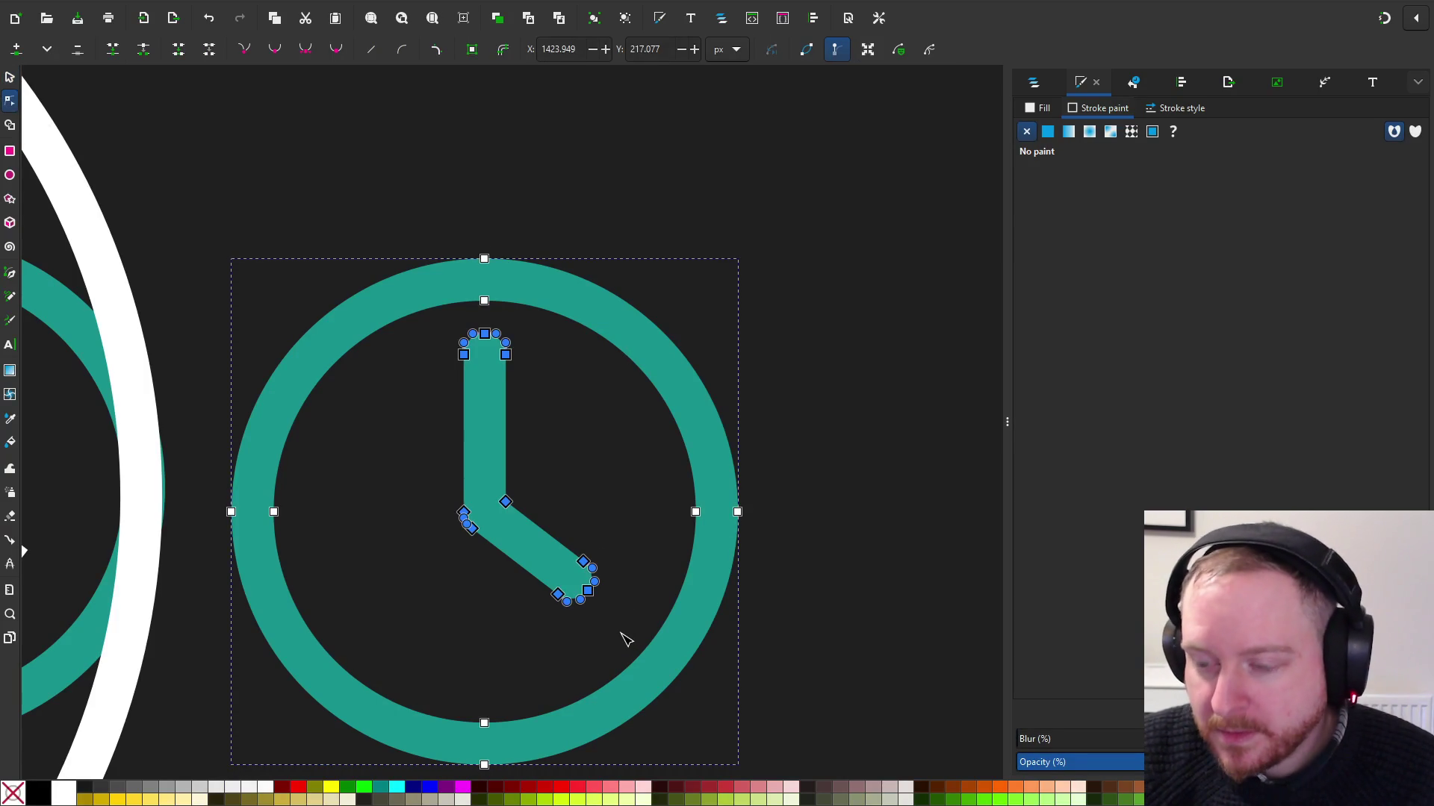
{"action": "key", "text": "Delete"}
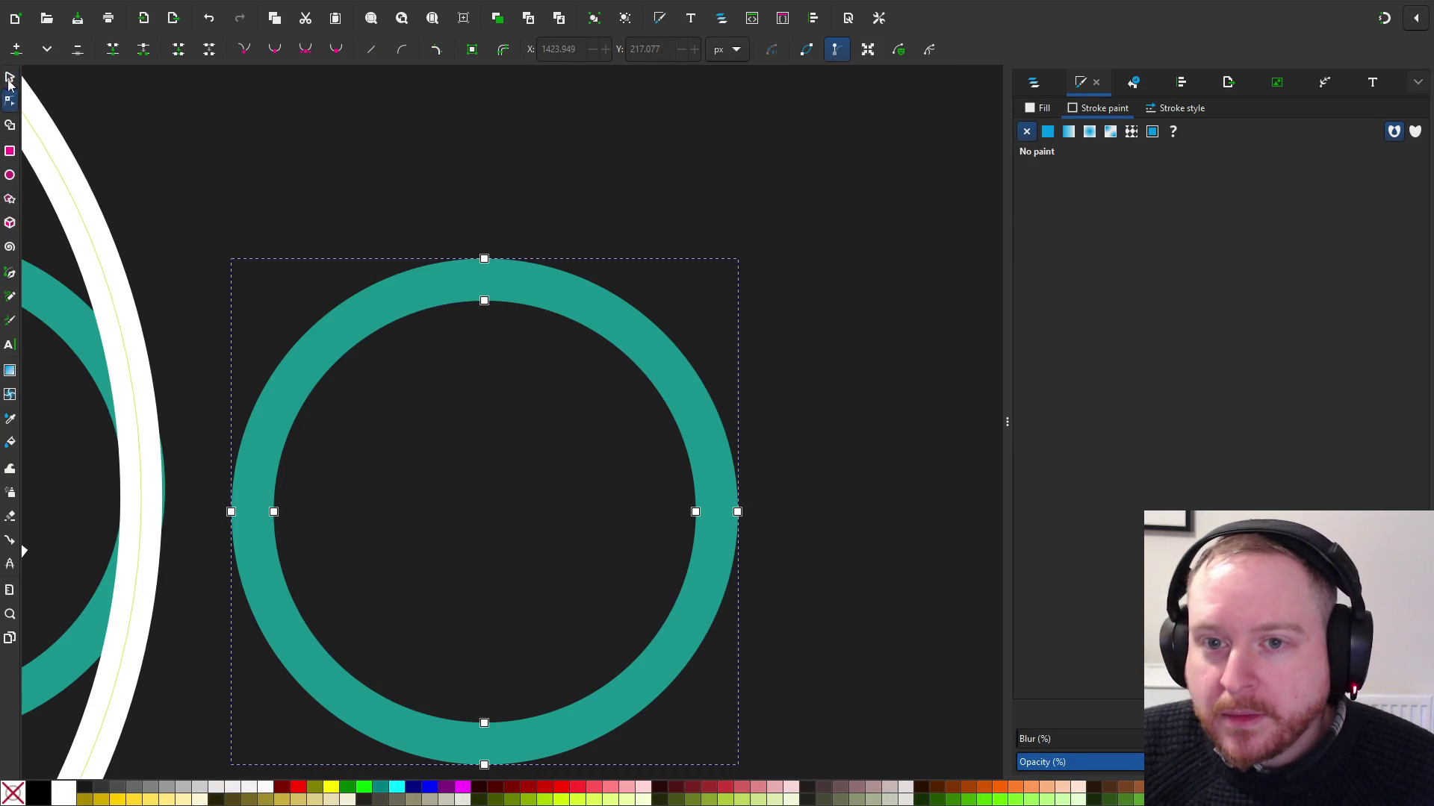
{"action": "key", "text": "s"}
{"action": "scroll", "coordinate": [339, 275], "scroll_direction": "down", "scroll_amount": 2}
Give the invisible hand inside the ring a flat white stroke
{"action": "left_click", "coordinate": [595, 403]}
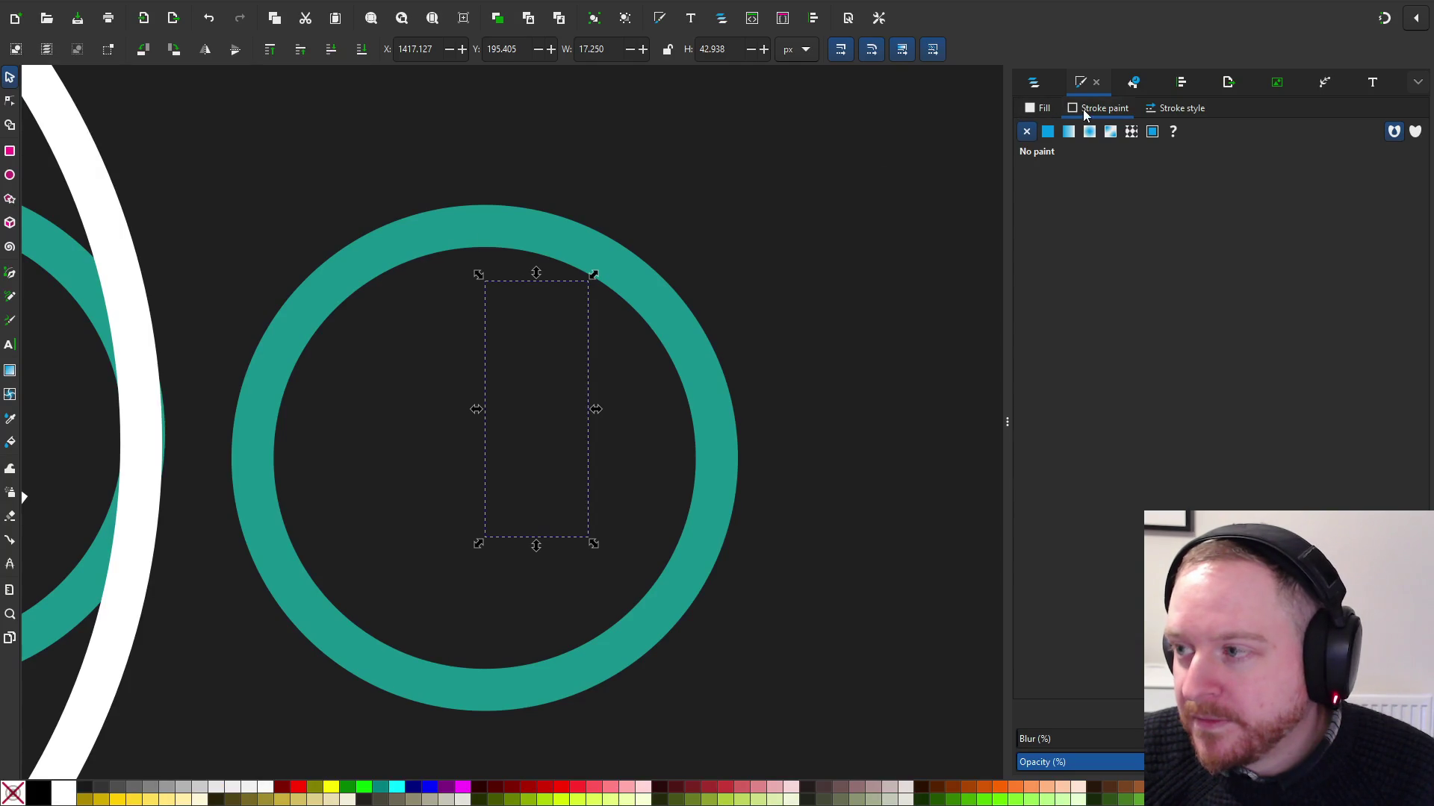
{"action": "left_click", "coordinate": [1049, 132]}
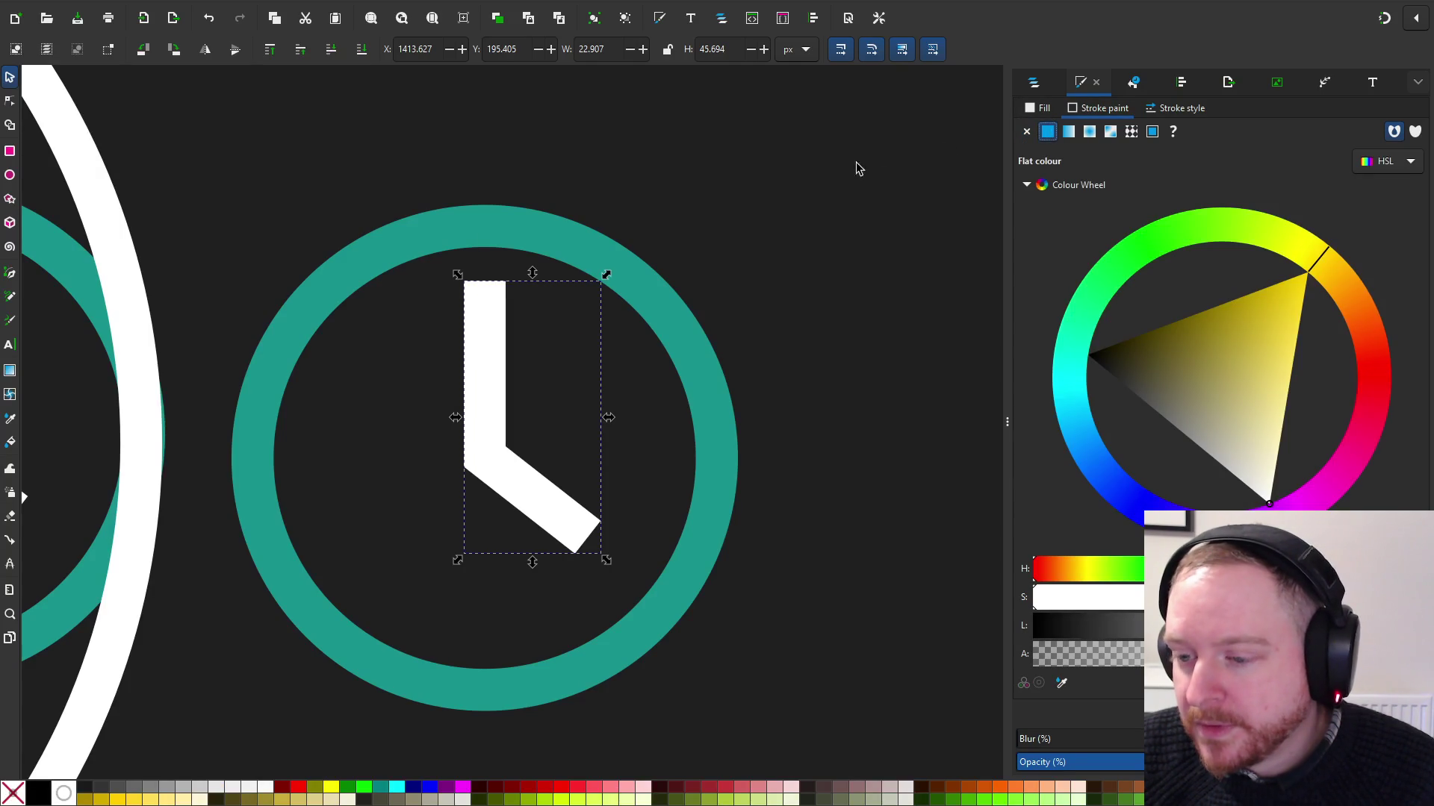
{"action": "scroll", "coordinate": [620, 239], "scroll_direction": "down", "scroll_amount": 3, "text": "ctrl"}
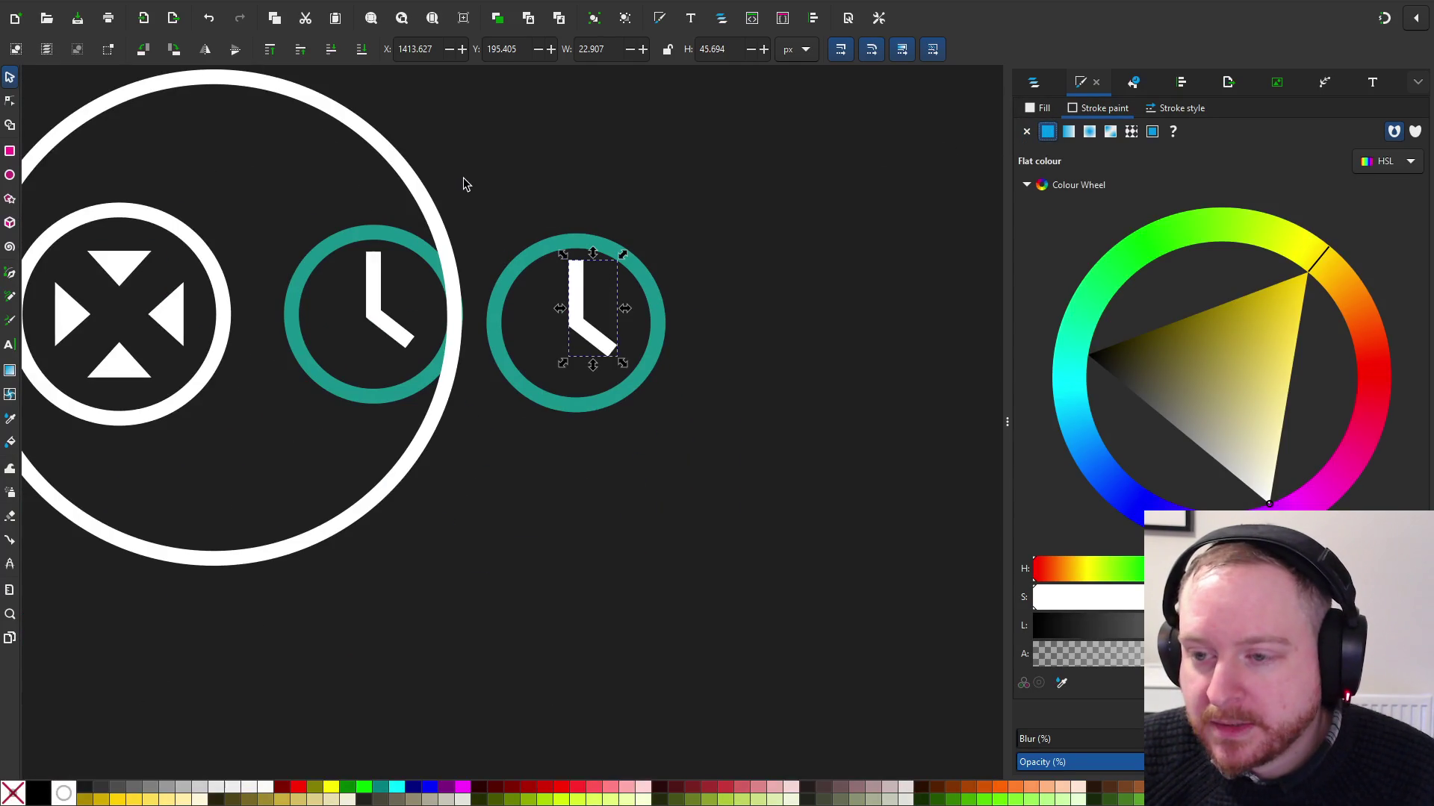
{"action": "left_click", "coordinate": [462, 185]}
Select the right teal clock's hands and open the Object menu
{"action": "left_click", "coordinate": [580, 276]}
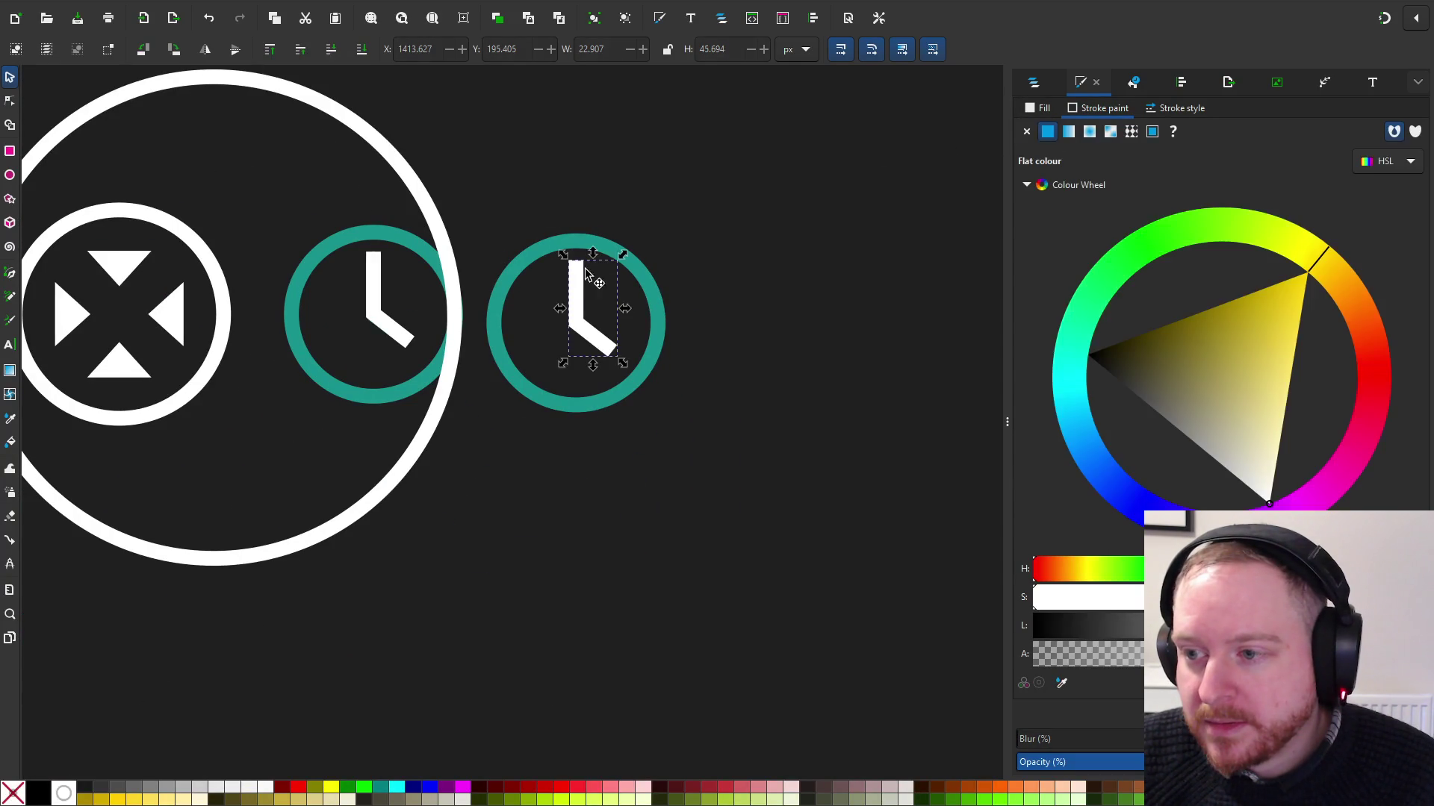
{"action": "scroll", "coordinate": [598, 258], "scroll_direction": "left", "scroll_amount": 3}
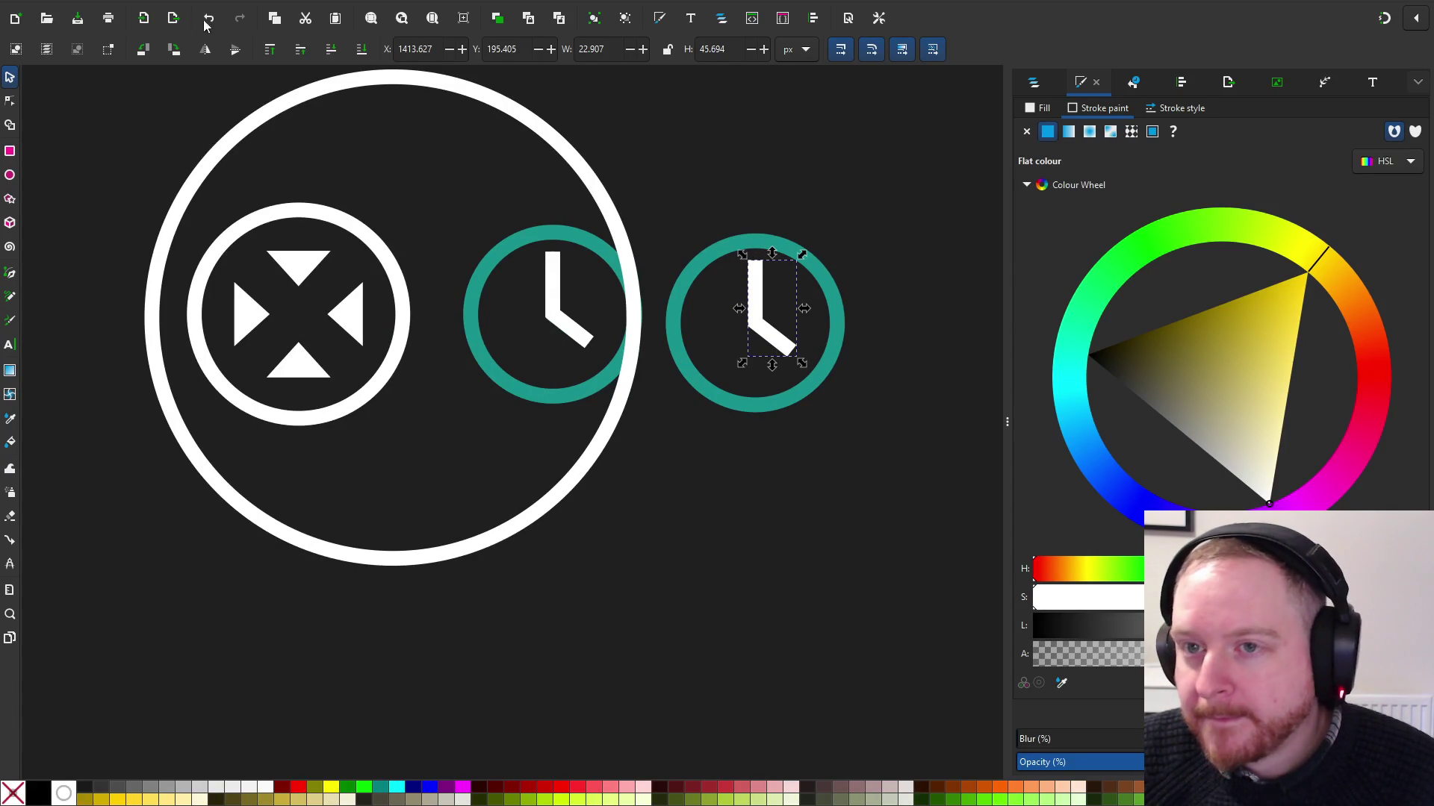
{"action": "left_click", "coordinate": [144, 2]}
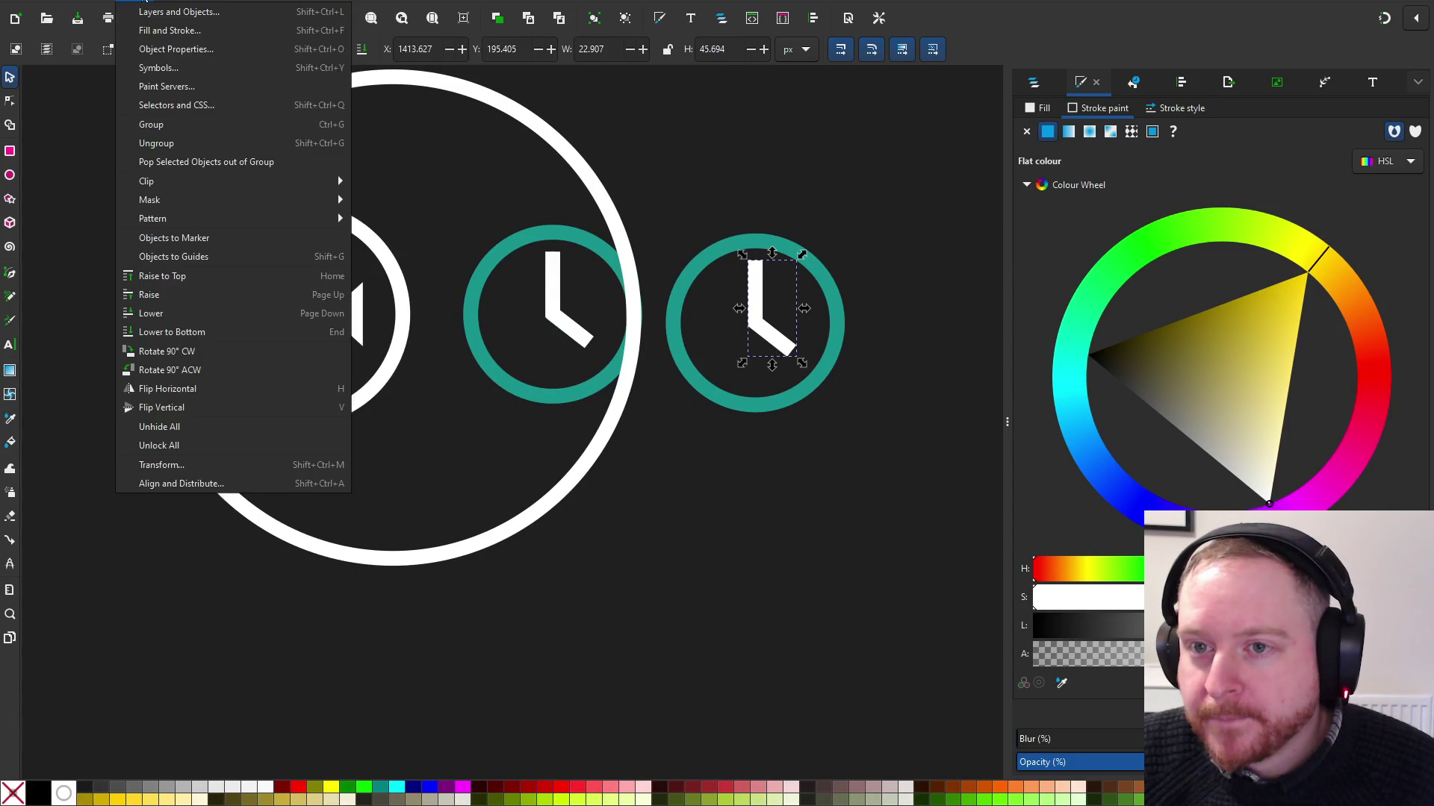
Copy and paste the right teal clock
{"action": "left_click", "coordinate": [684, 190]}
{"action": "scroll", "coordinate": [761, 192], "scroll_direction": "right", "scroll_amount": 5}
{"action": "left_click_drag", "start_coordinate": [384, 246], "coordinate": [616, 489]}
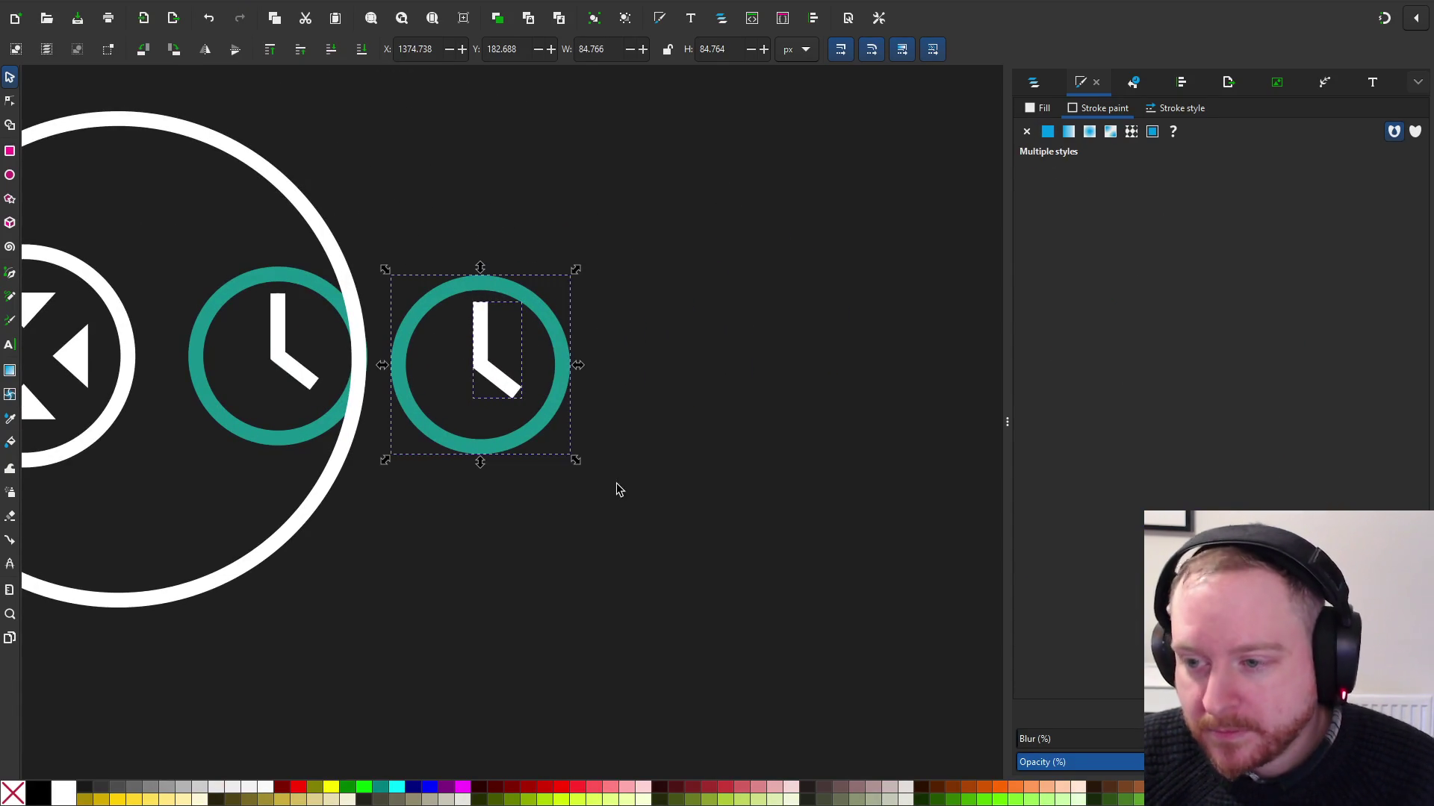
{"action": "key", "text": "ctrl+c"}
{"action": "key", "text": "ctrl+v"}
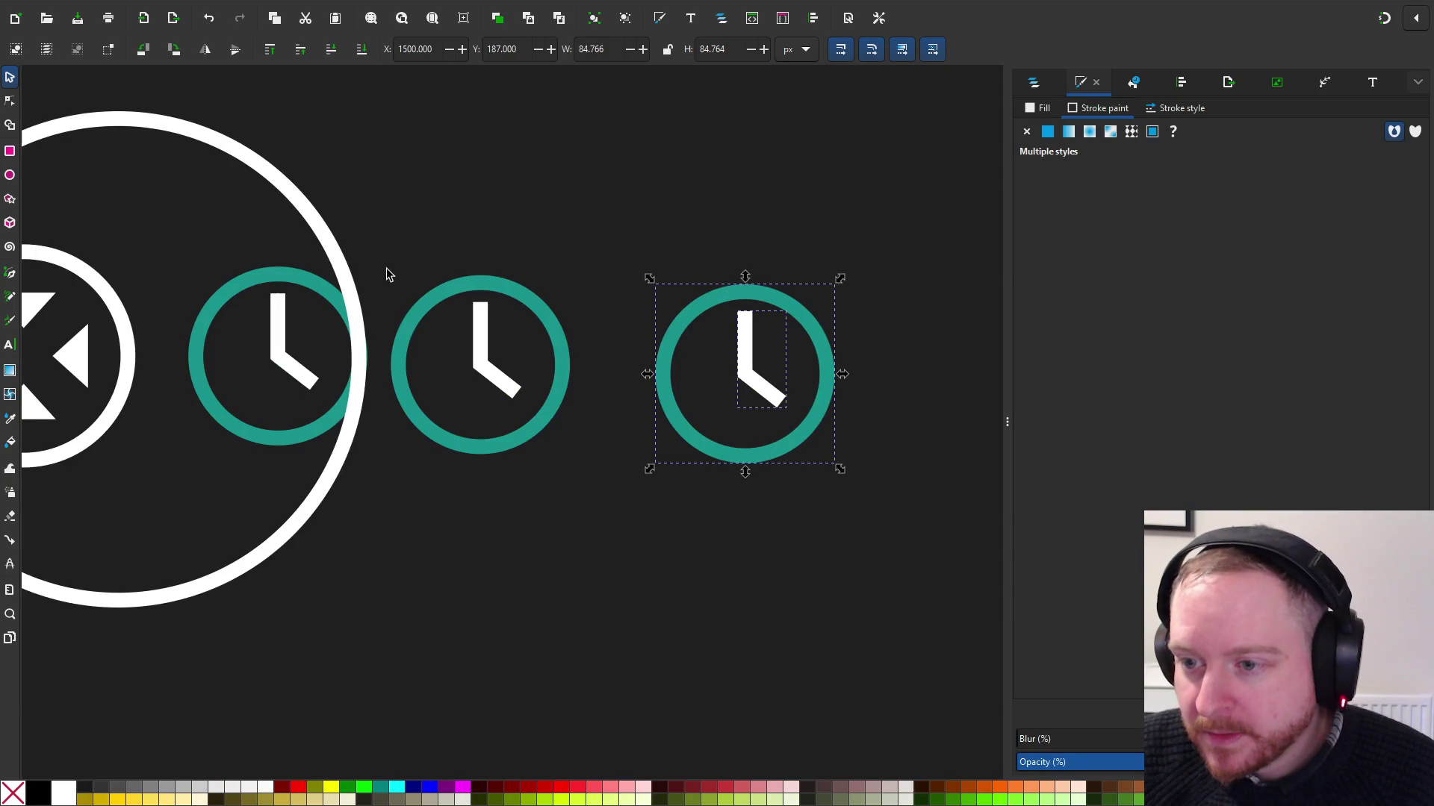
Remove the extra left teal clock
{"action": "left_click_drag", "start_coordinate": [386, 274], "coordinate": [589, 513]}
{"action": "left_click", "coordinate": [185, 3]}
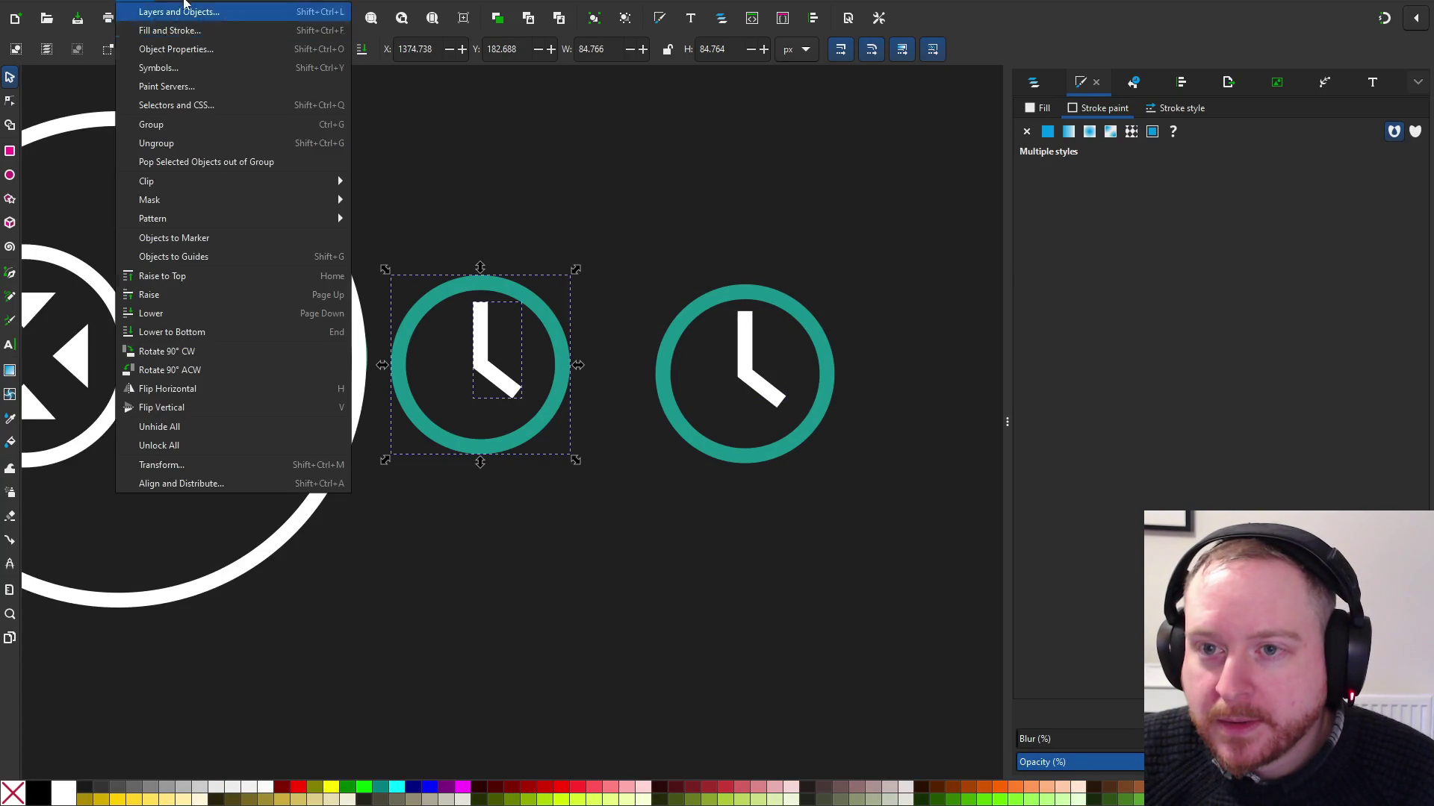
{"action": "left_click", "coordinate": [209, 30]}
{"action": "scroll", "coordinate": [321, 248], "scroll_direction": "left", "scroll_amount": 3}
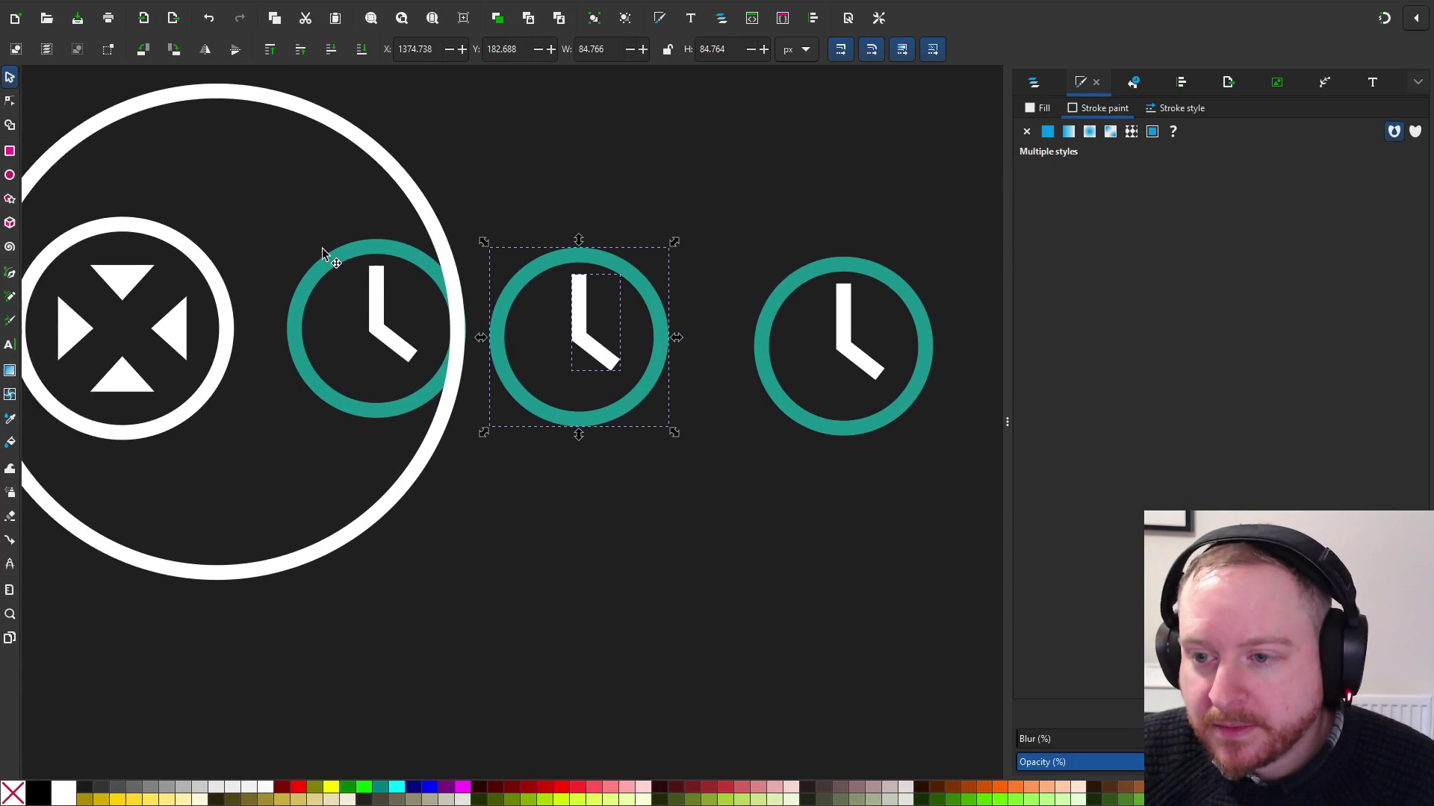
{"action": "left_click", "coordinate": [379, 295]}
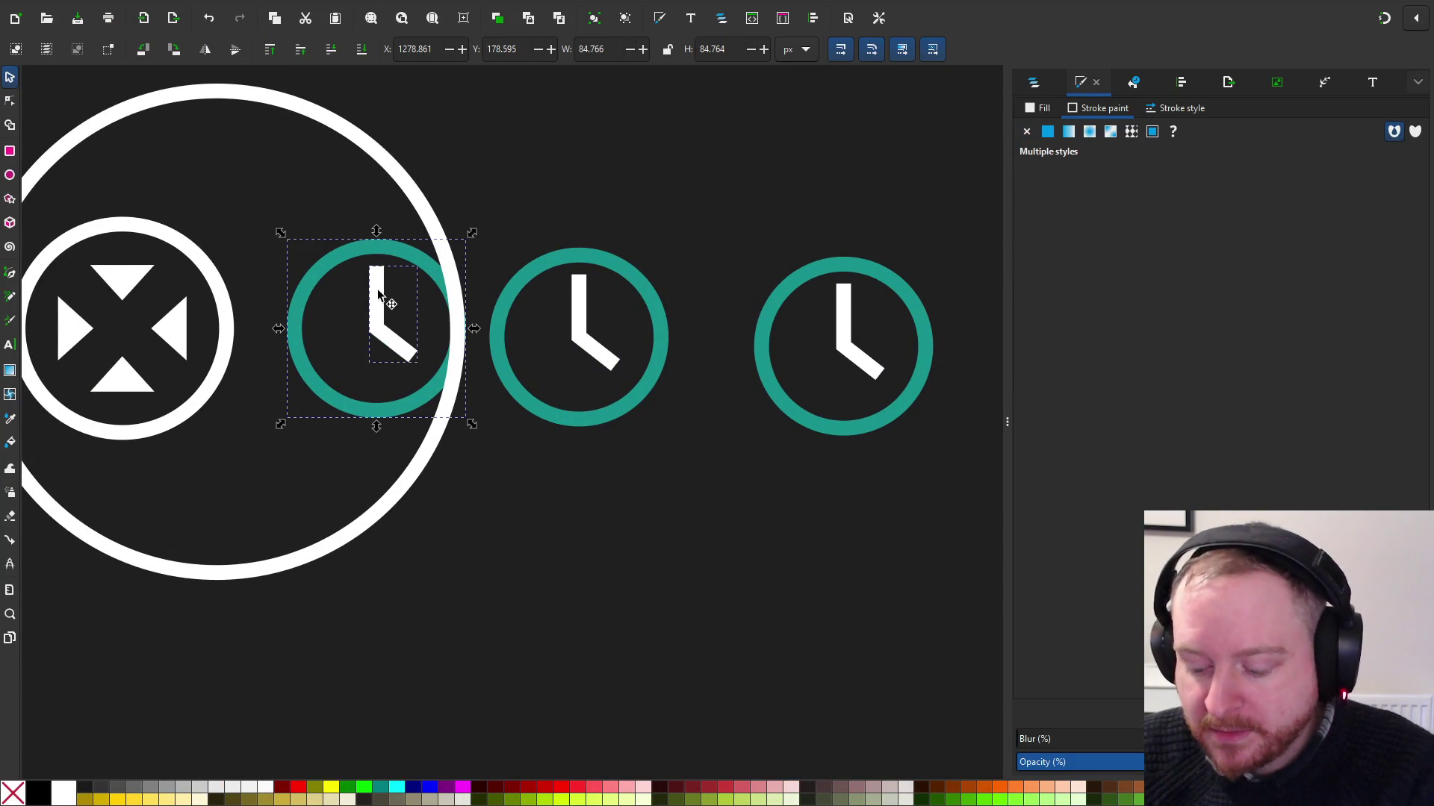
{"action": "key", "text": "Delete"}
Delete the clock hands left inside the big white circle
{"action": "scroll", "coordinate": [448, 277], "scroll_direction": "left", "scroll_amount": 3}
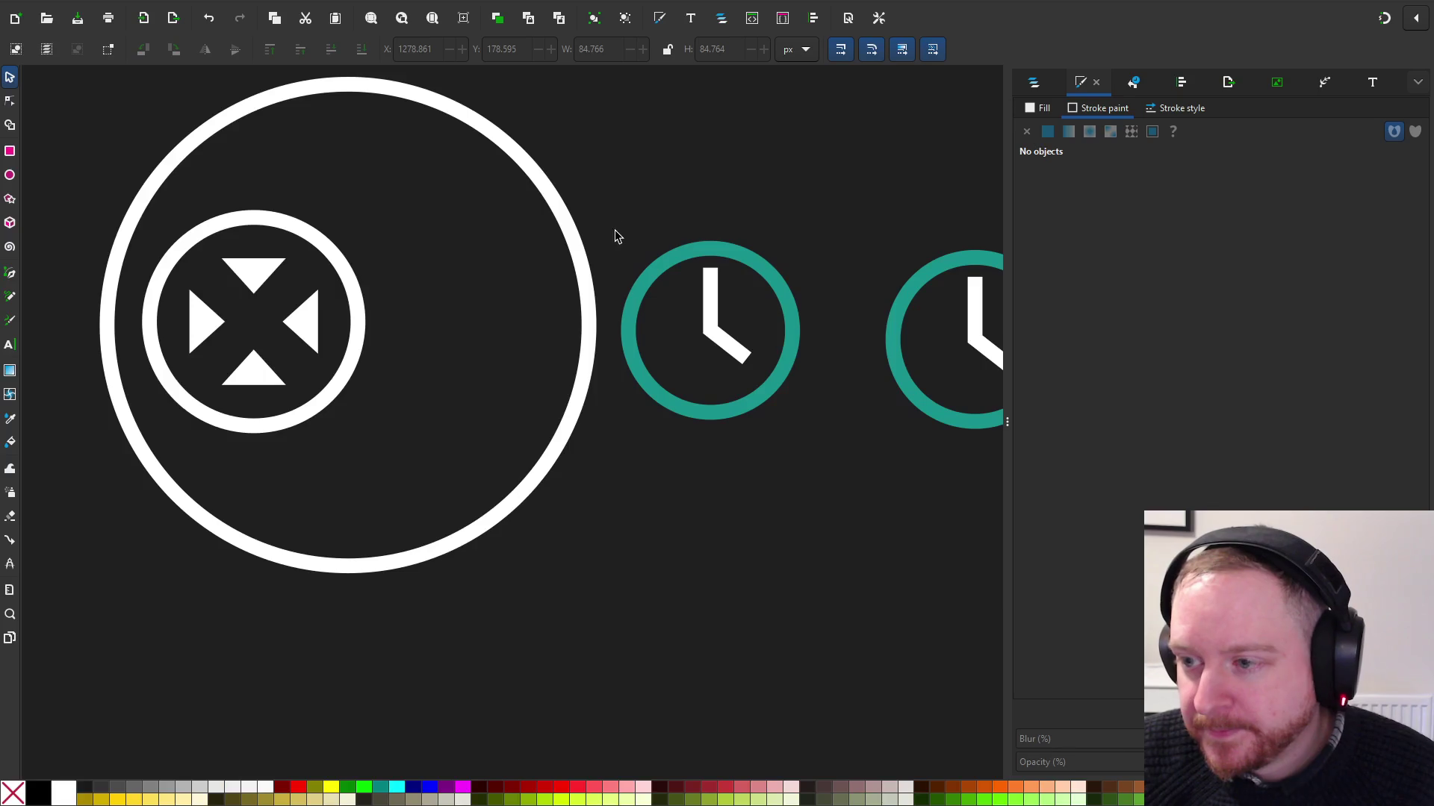
{"action": "left_click_drag", "start_coordinate": [616, 236], "coordinate": [848, 483]}
{"action": "left_click_drag", "start_coordinate": [710, 323], "coordinate": [463, 317]}
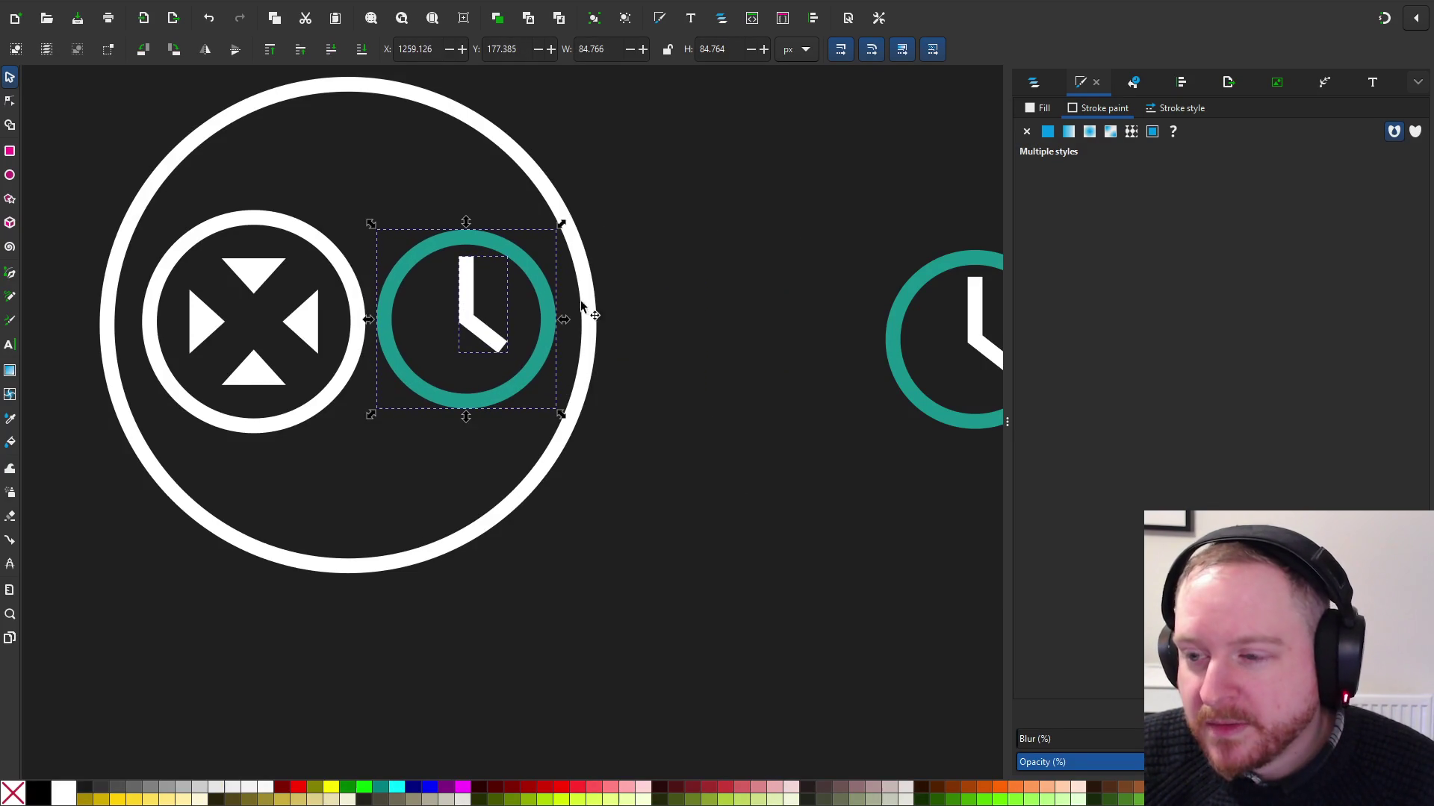
{"action": "key", "text": "ctrl+z"}
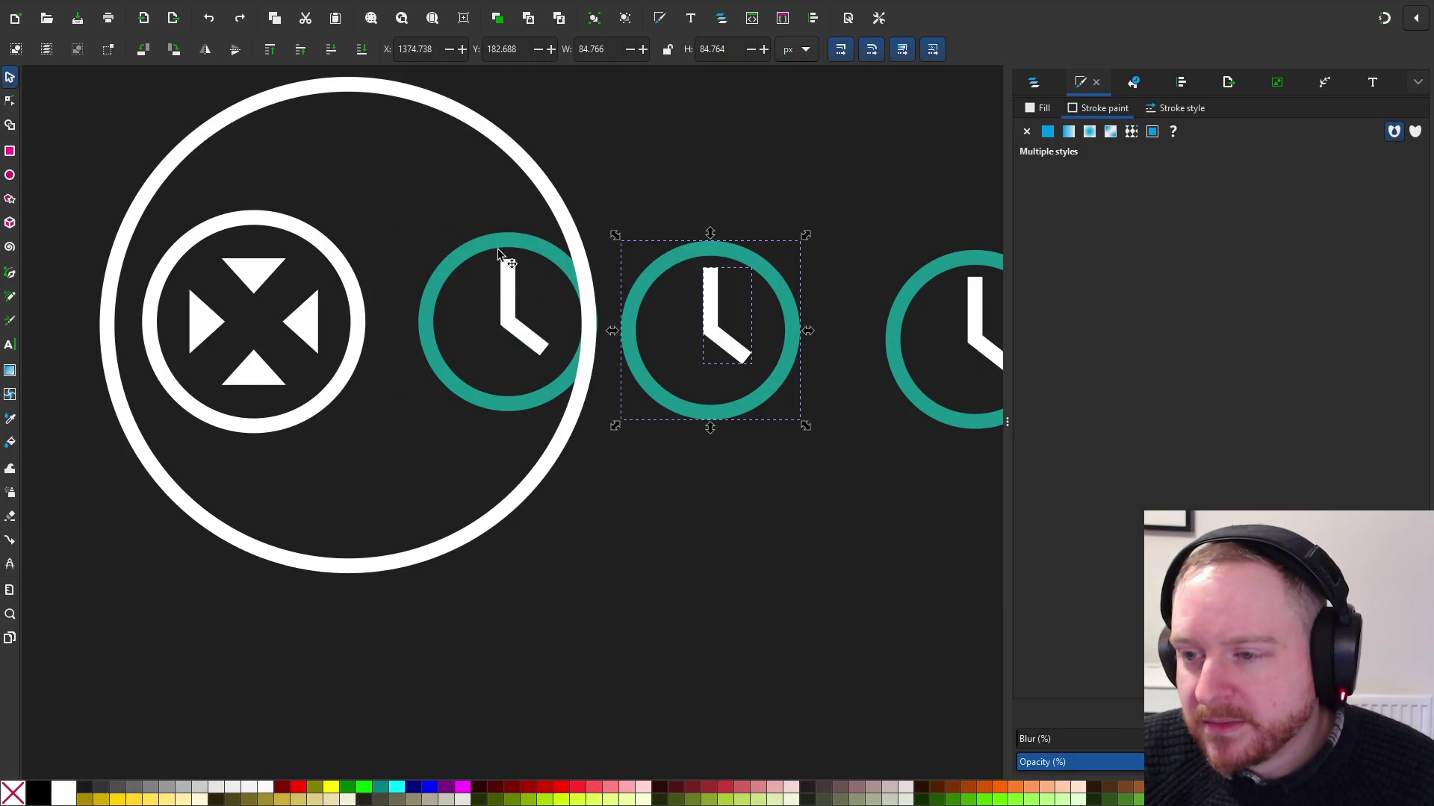
{"action": "left_click", "coordinate": [491, 244]}
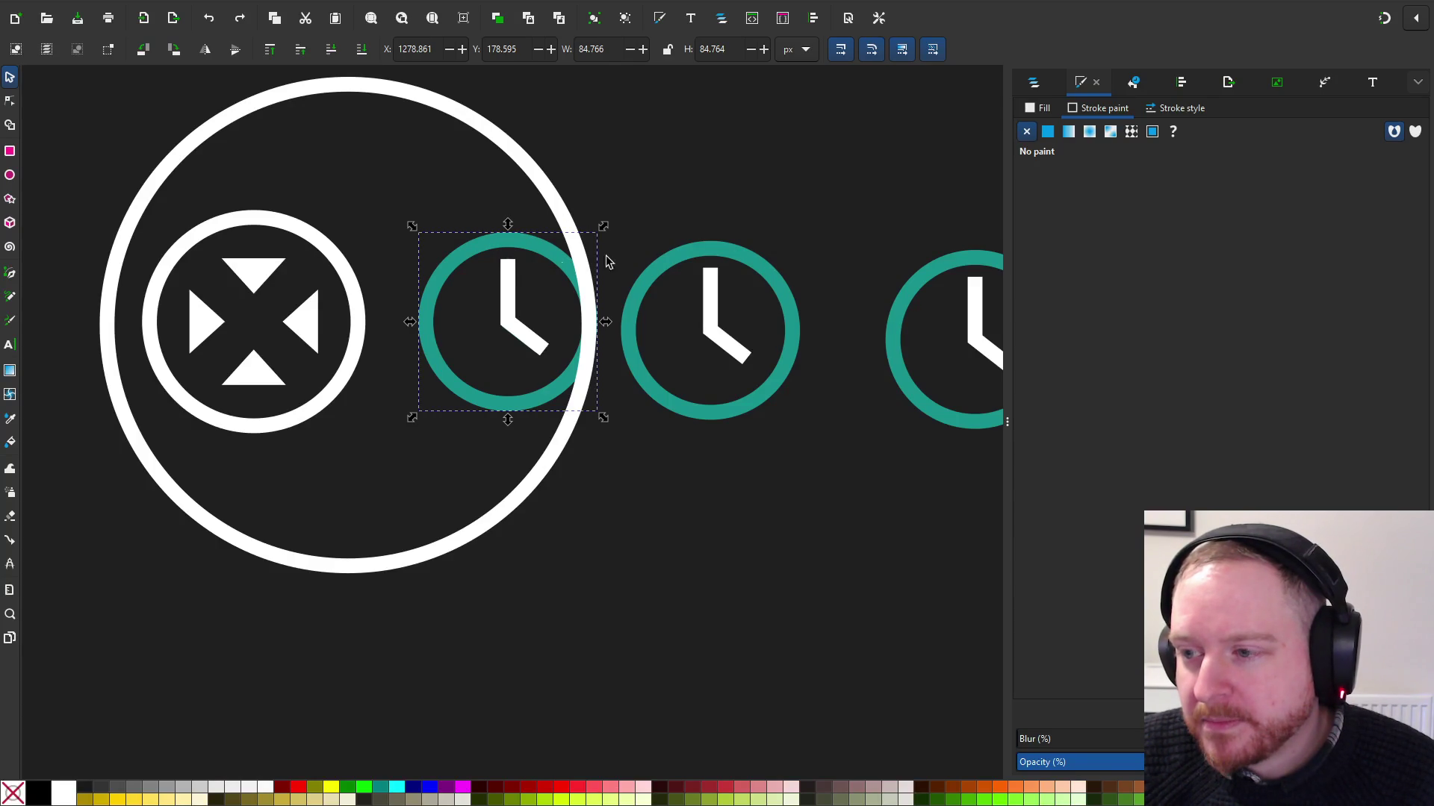
{"action": "key", "text": "3"}
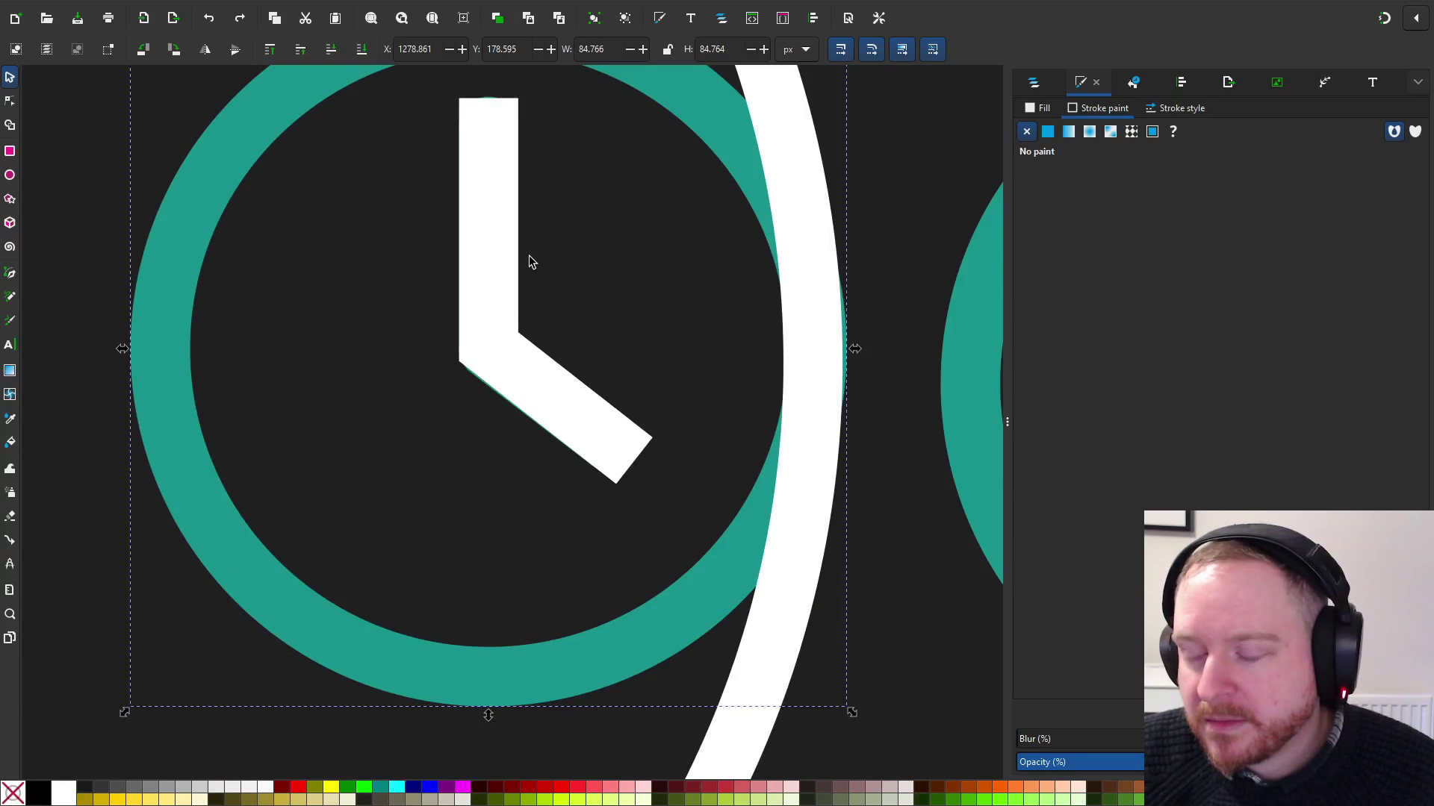
{"action": "scroll", "coordinate": [562, 270], "scroll_direction": "down", "scroll_amount": 6}
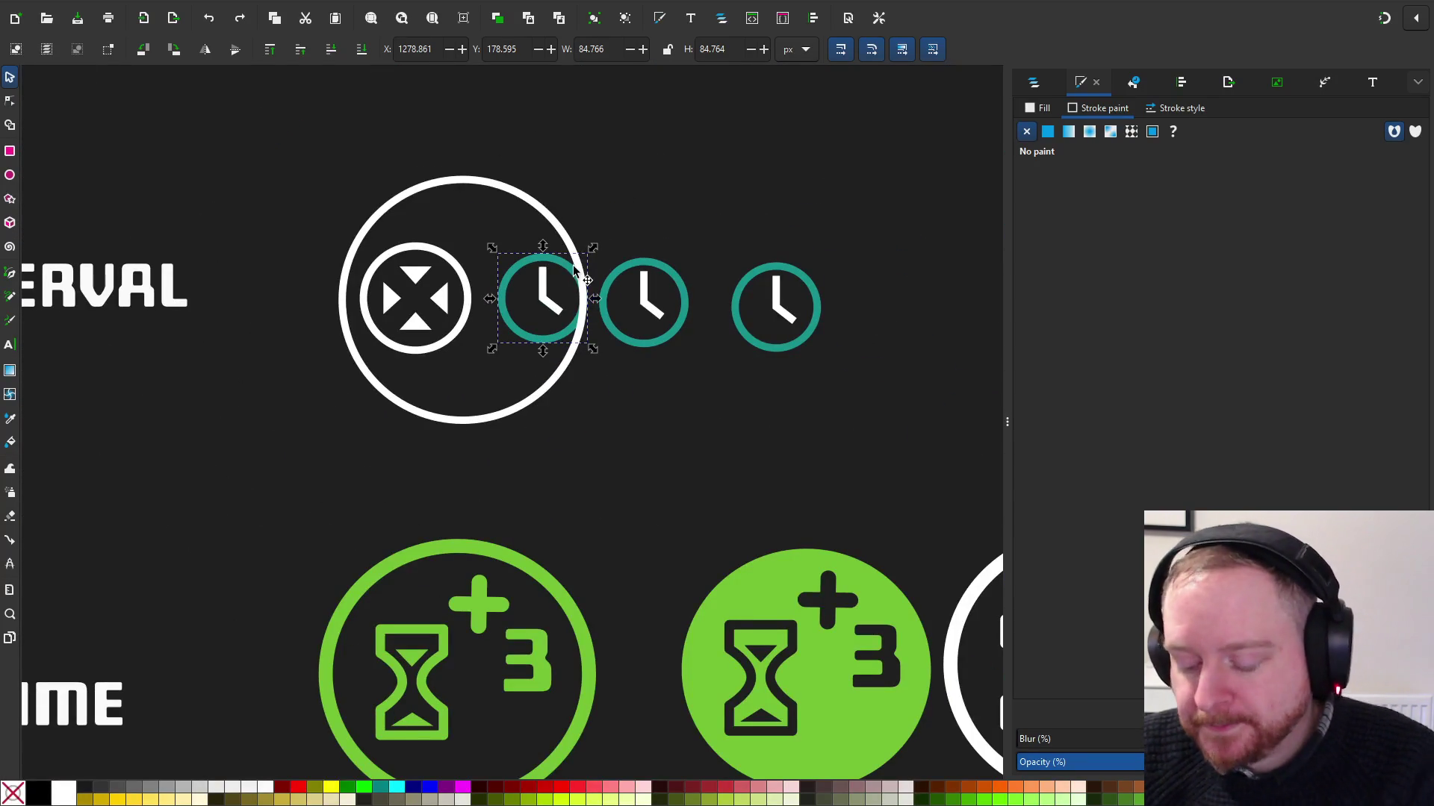
{"action": "key", "text": "Escape"}
{"action": "left_click", "coordinate": [550, 288]}
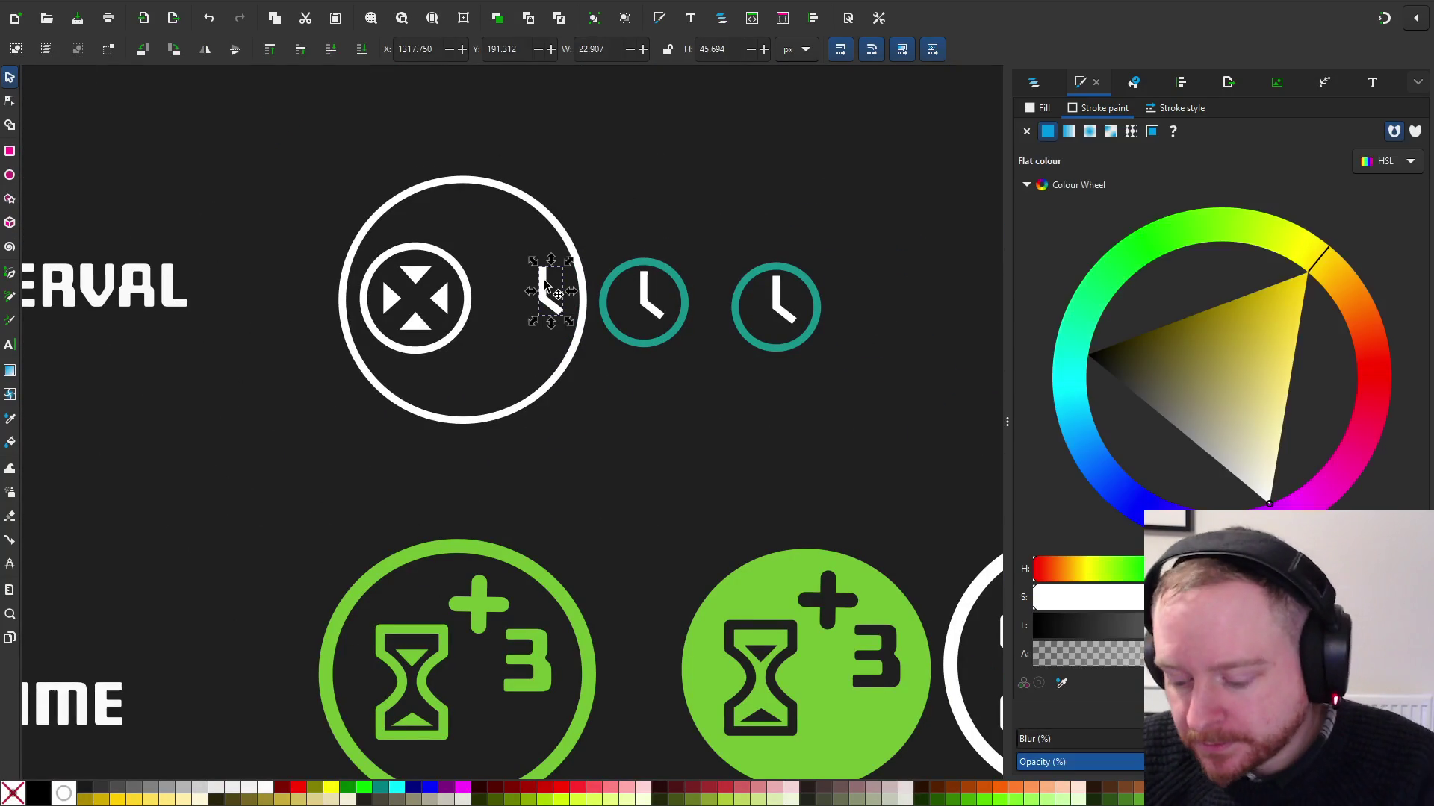
{"action": "key", "text": "Delete"}
{"action": "scroll", "coordinate": [530, 292], "scroll_direction": "up", "scroll_amount": 3}
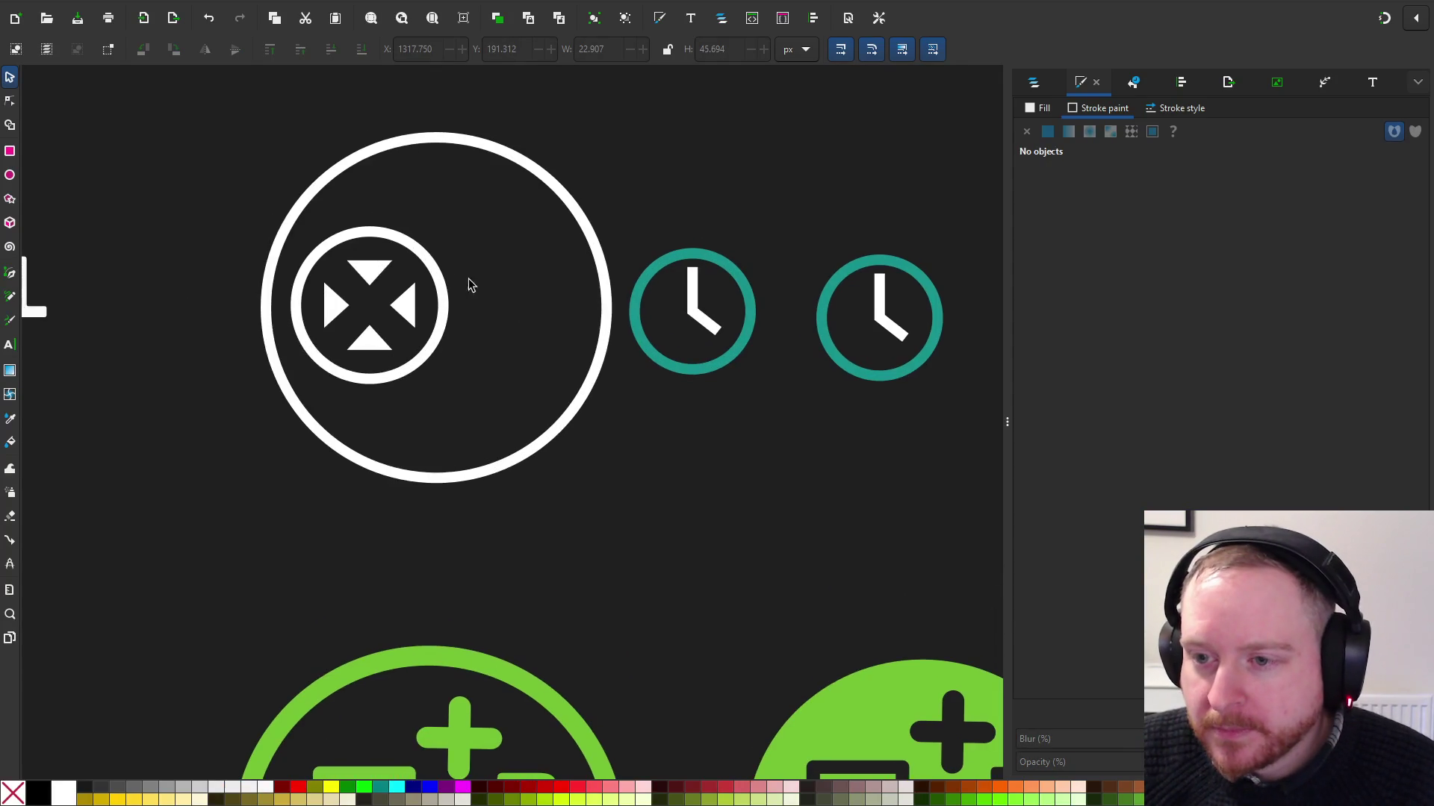
Select the small inner white ring, checking its stroke style
{"action": "left_click", "coordinate": [427, 256]}
{"action": "left_click", "coordinate": [1177, 108]}
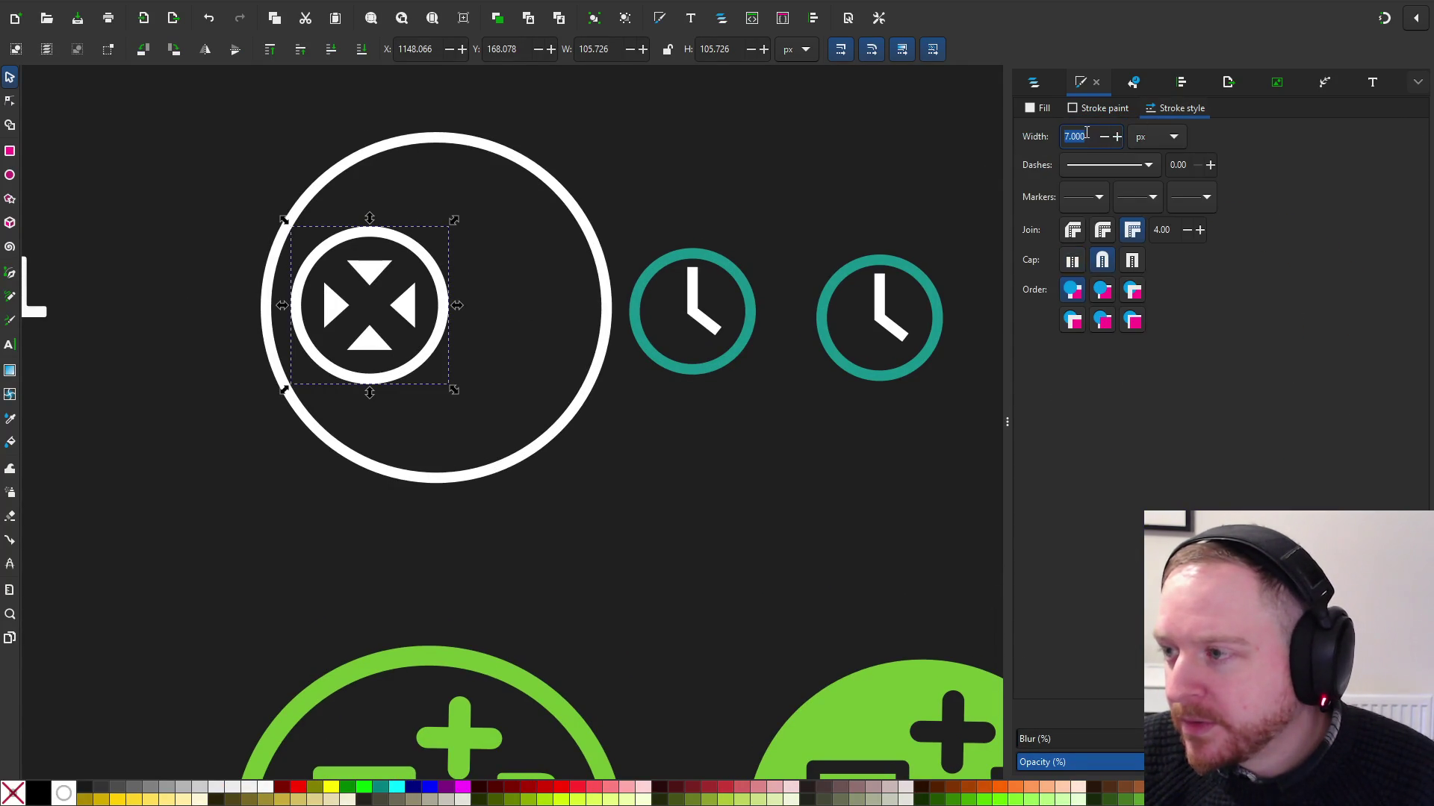
{"action": "left_click", "coordinate": [444, 144]}
{"action": "left_click", "coordinate": [496, 294]}
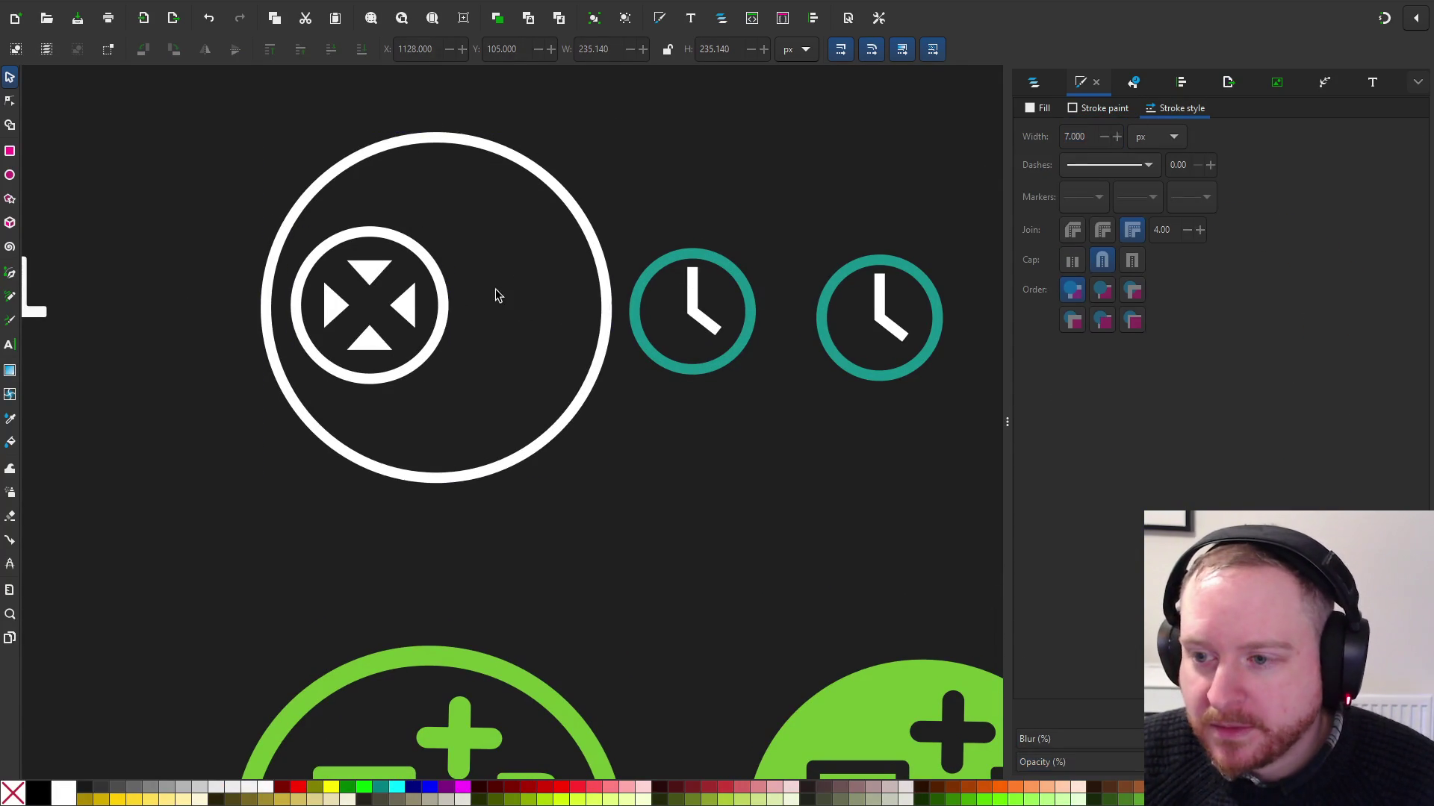
{"action": "left_click", "coordinate": [426, 275]}
Paste copies of the small white ring and teal clock hands, enlarging the hands slightly
{"action": "key", "text": "ctrl+c"}
{"action": "key", "text": "ctrl+v"}
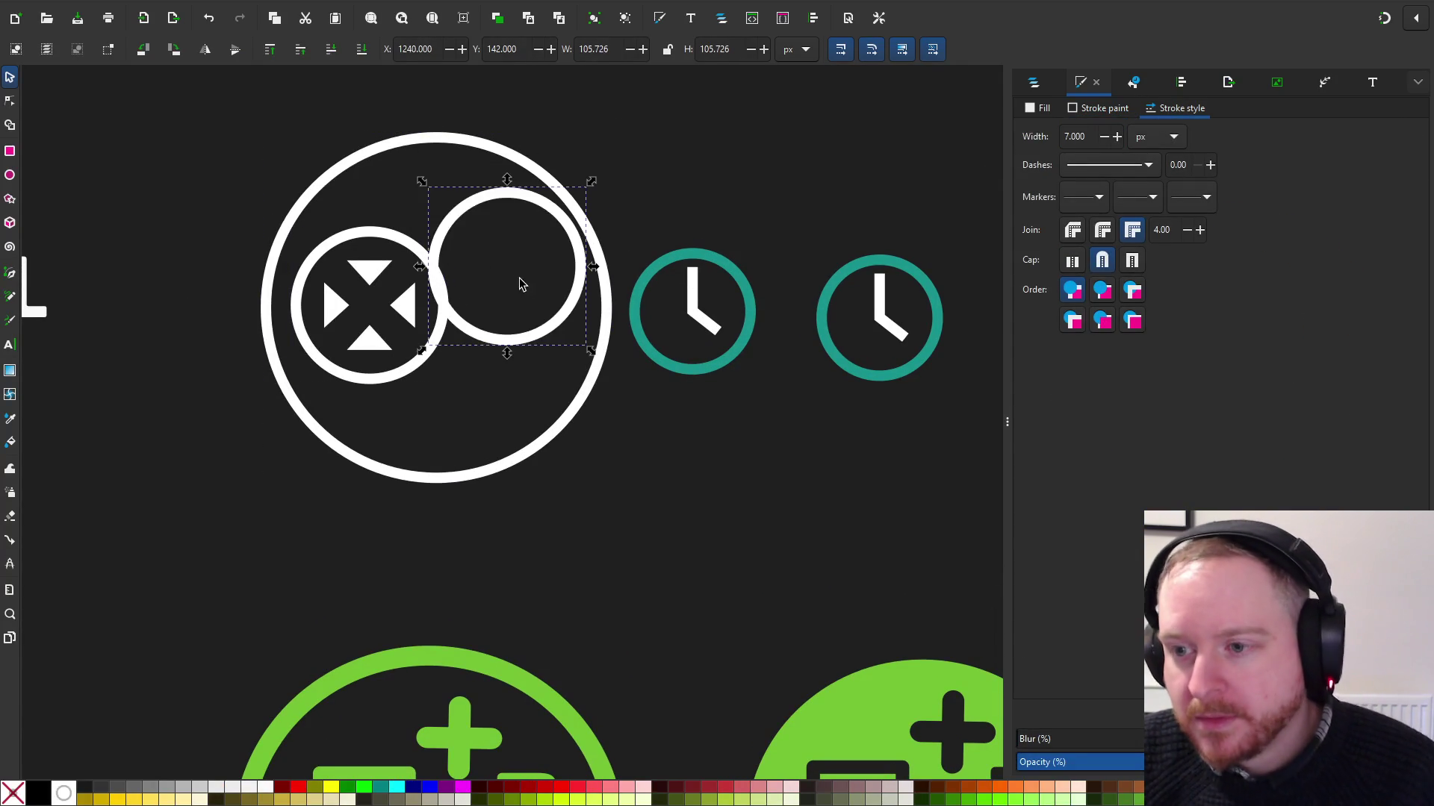
{"action": "left_click", "coordinate": [693, 293]}
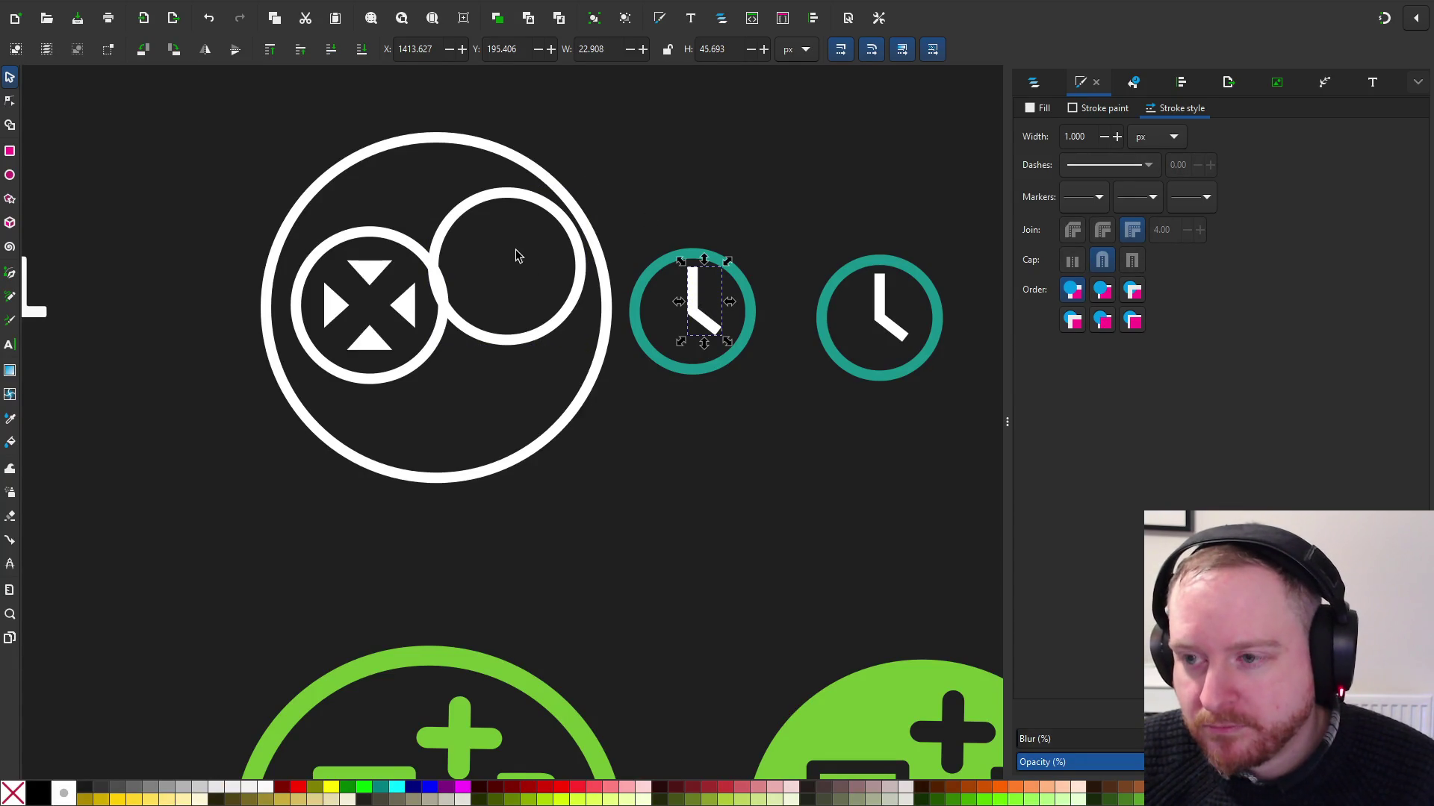
{"action": "key", "text": "ctrl+c"}
{"action": "key", "text": "ctrl+v"}
{"action": "left_click_drag", "start_coordinate": [504, 244], "coordinate": [513, 250]}
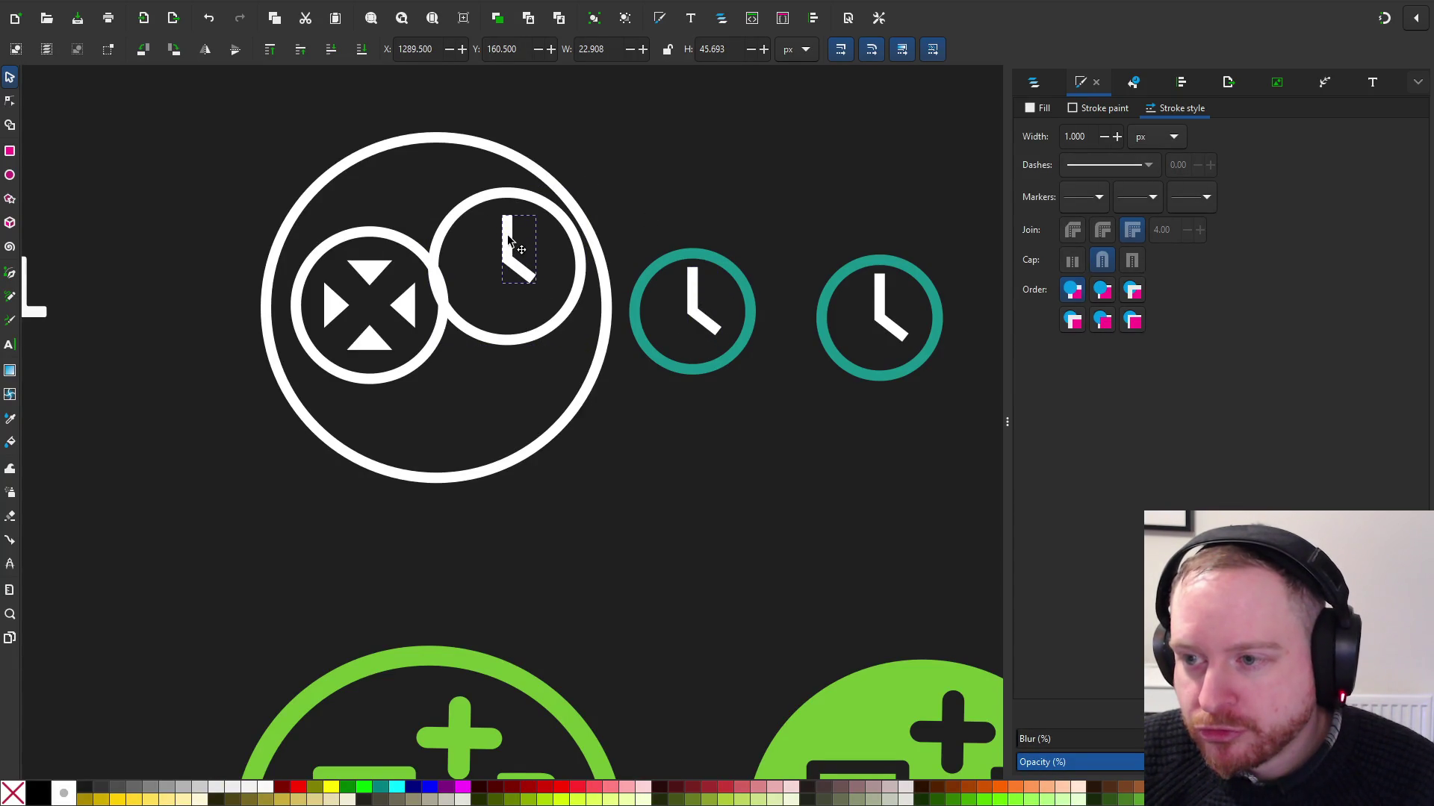
{"action": "key", "text": "ctrl+z"}
{"action": "key", "text": "Delete"}
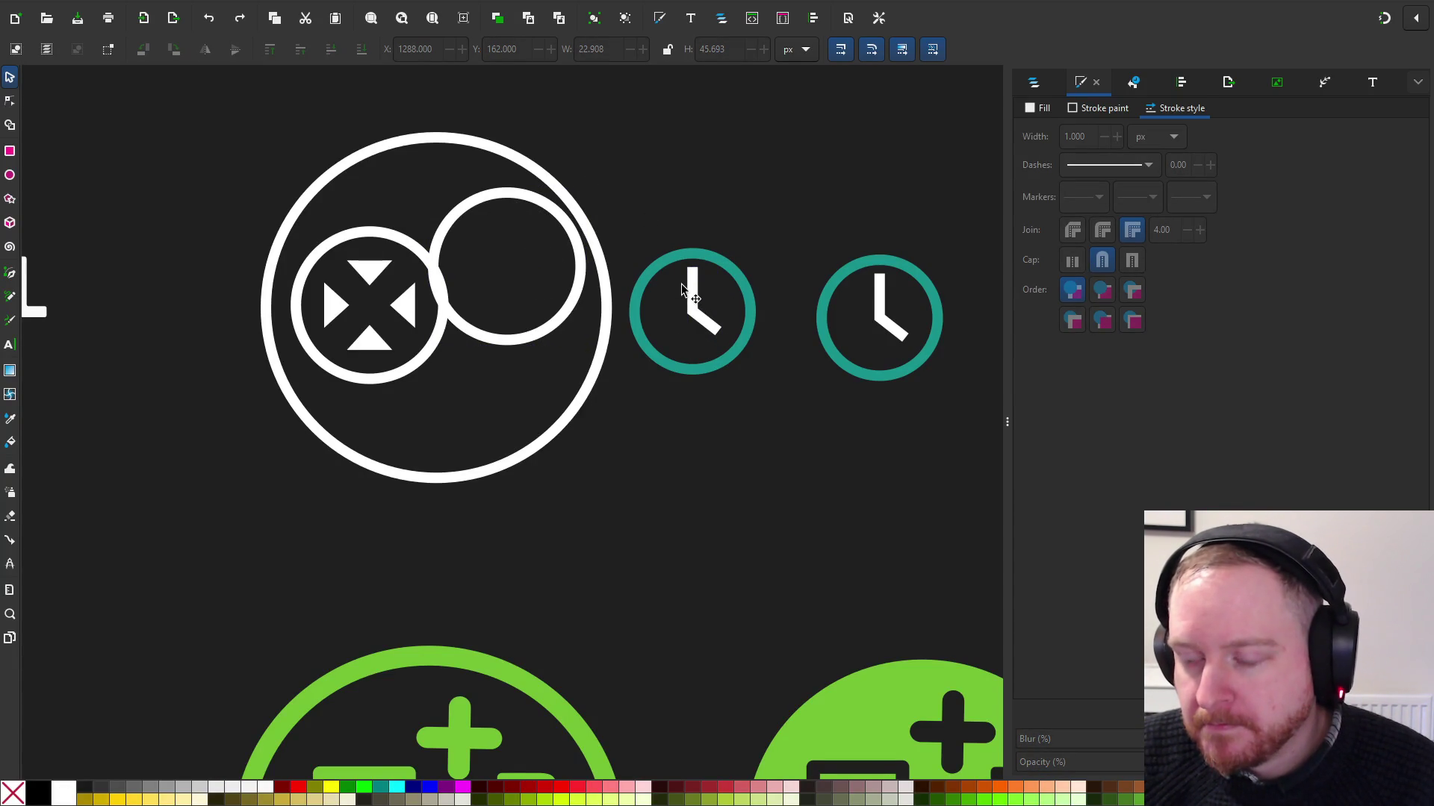
{"action": "key", "text": "ctrl+z"}
{"action": "left_click", "coordinate": [516, 232]}
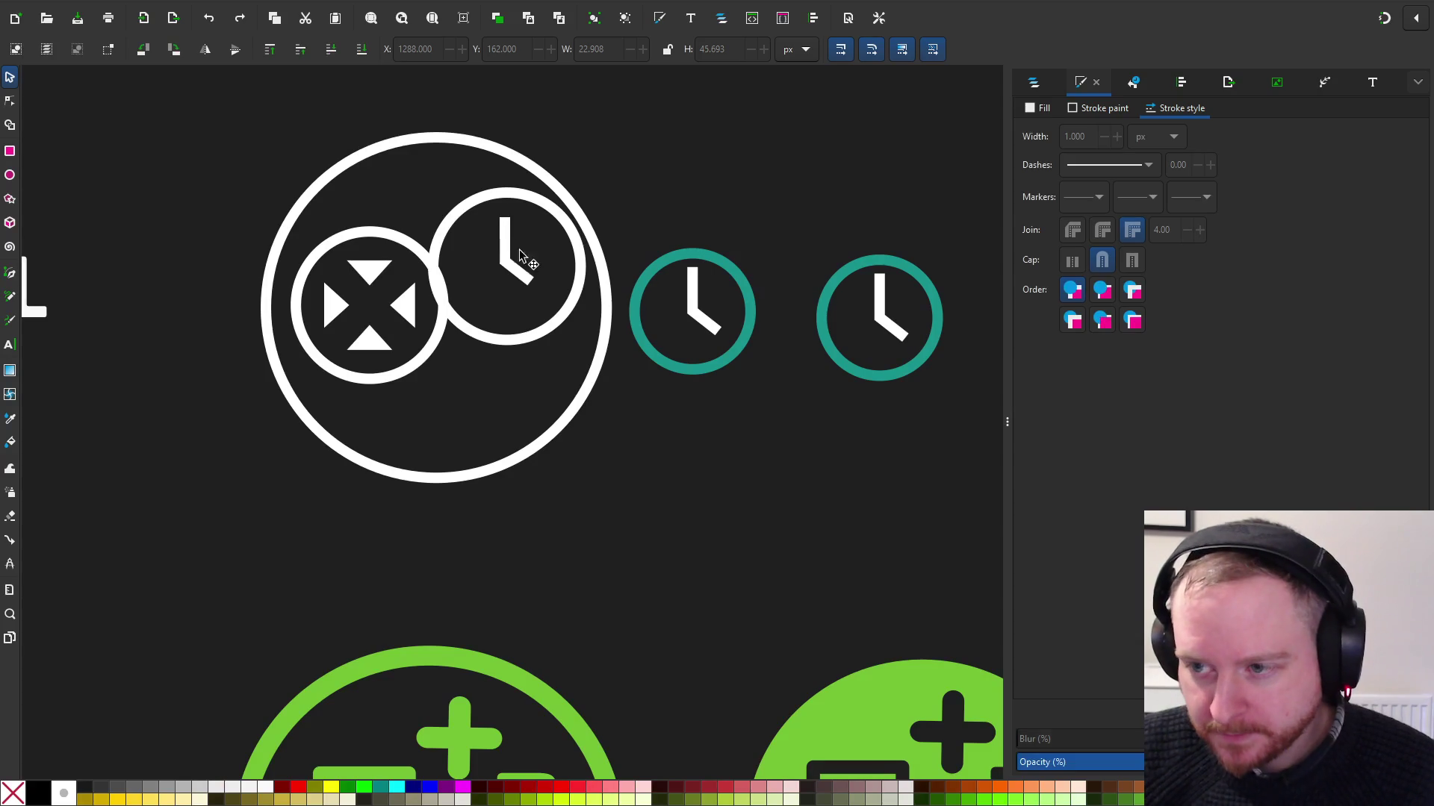
{"action": "left_click_drag", "start_coordinate": [544, 297], "coordinate": [560, 297]}
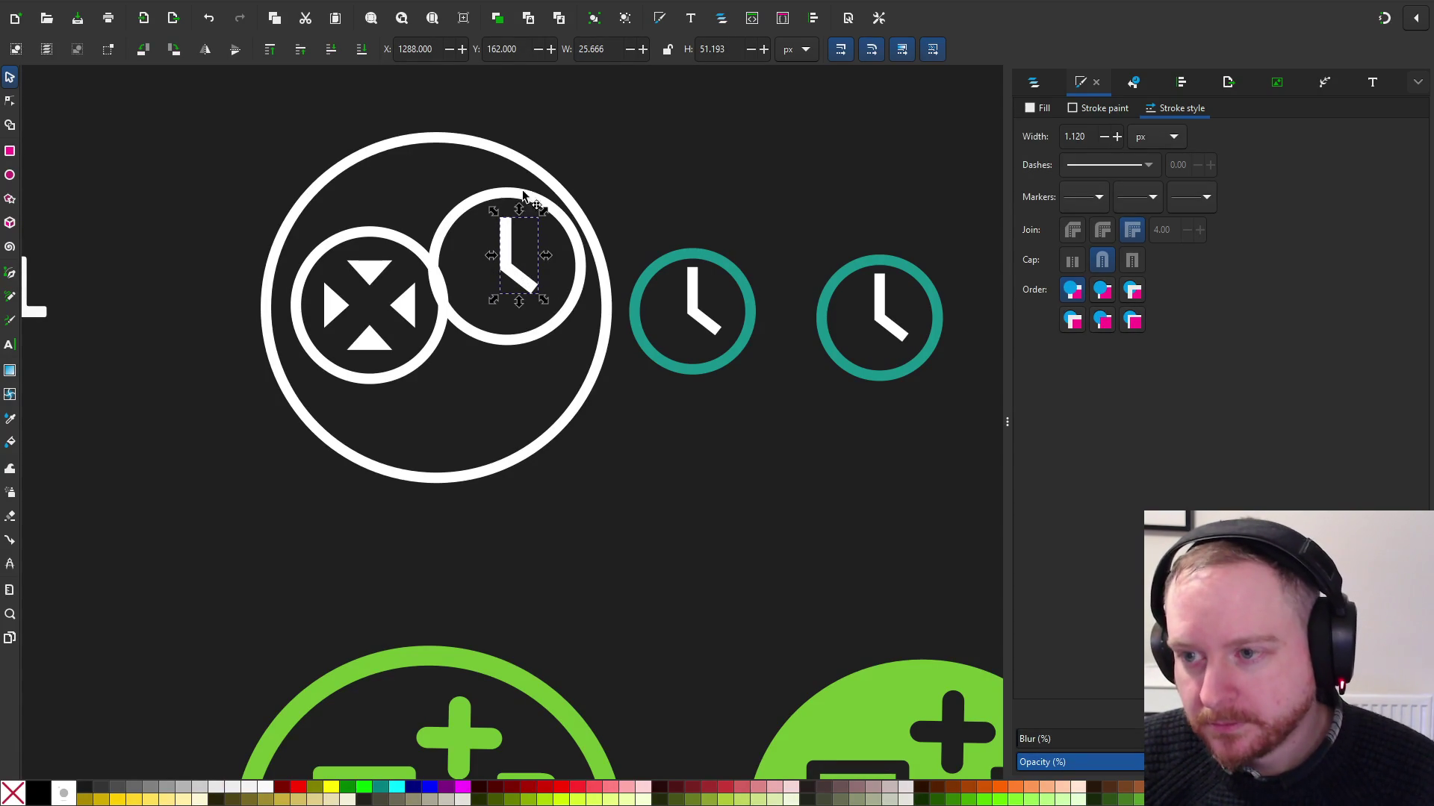
Fit the ring around the hands at about 85.226 px, centred in the big circle
{"action": "mouse_move", "coordinate": [506, 201]}
{"action": "left_mouse_down"}
{"action": "mouse_move", "coordinate": [663, 142]}
{"action": "mouse_move", "coordinate": [697, 83]}
{"action": "mouse_move", "coordinate": [708, 403]}
{"action": "mouse_move", "coordinate": [695, 450]}
{"action": "left_mouse_up"}
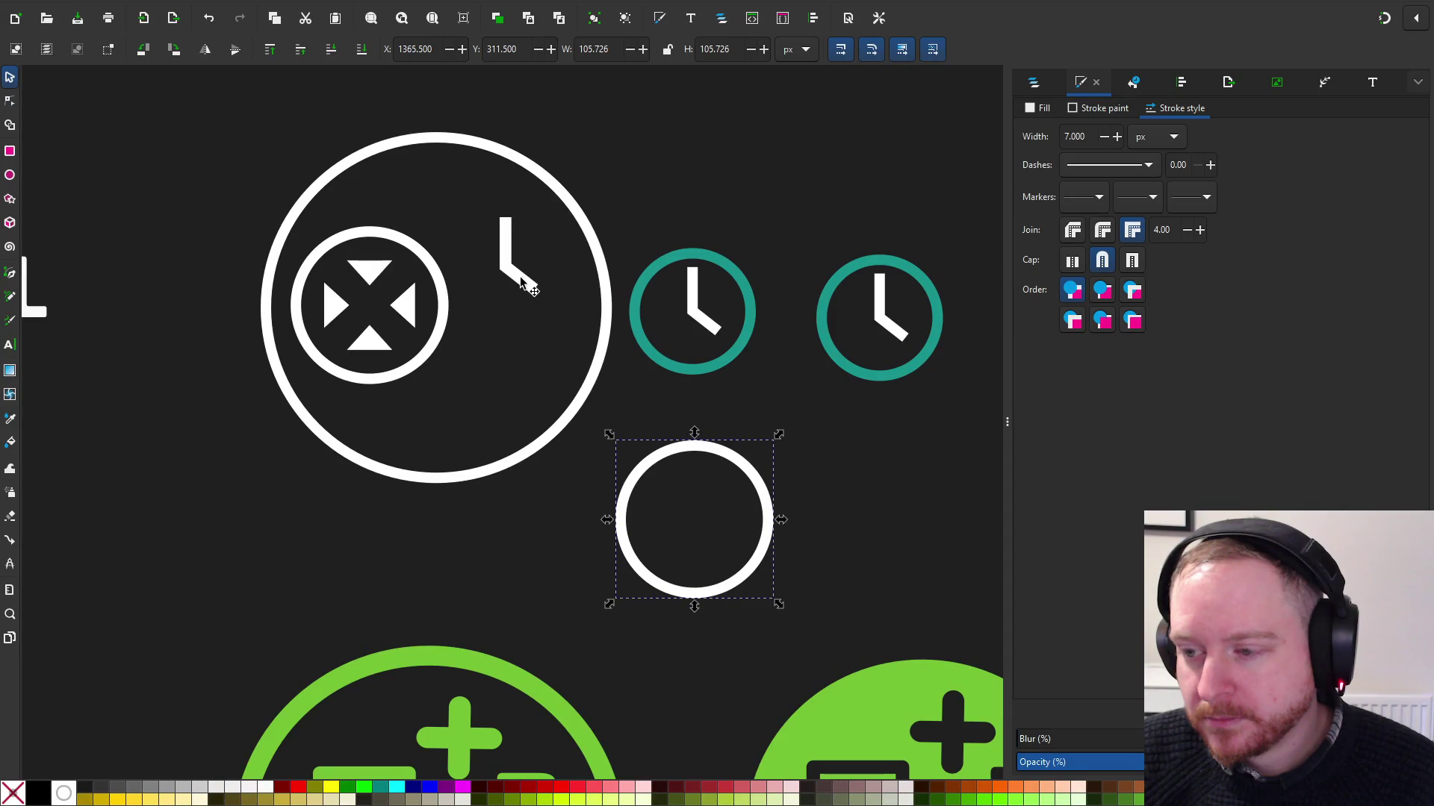
{"action": "mouse_move", "coordinate": [523, 284]}
{"action": "left_mouse_down"}
{"action": "mouse_move", "coordinate": [693, 513]}
{"action": "mouse_move", "coordinate": [639, 443]}
{"action": "left_mouse_up"}
{"action": "key", "text": "ctrl+z"}
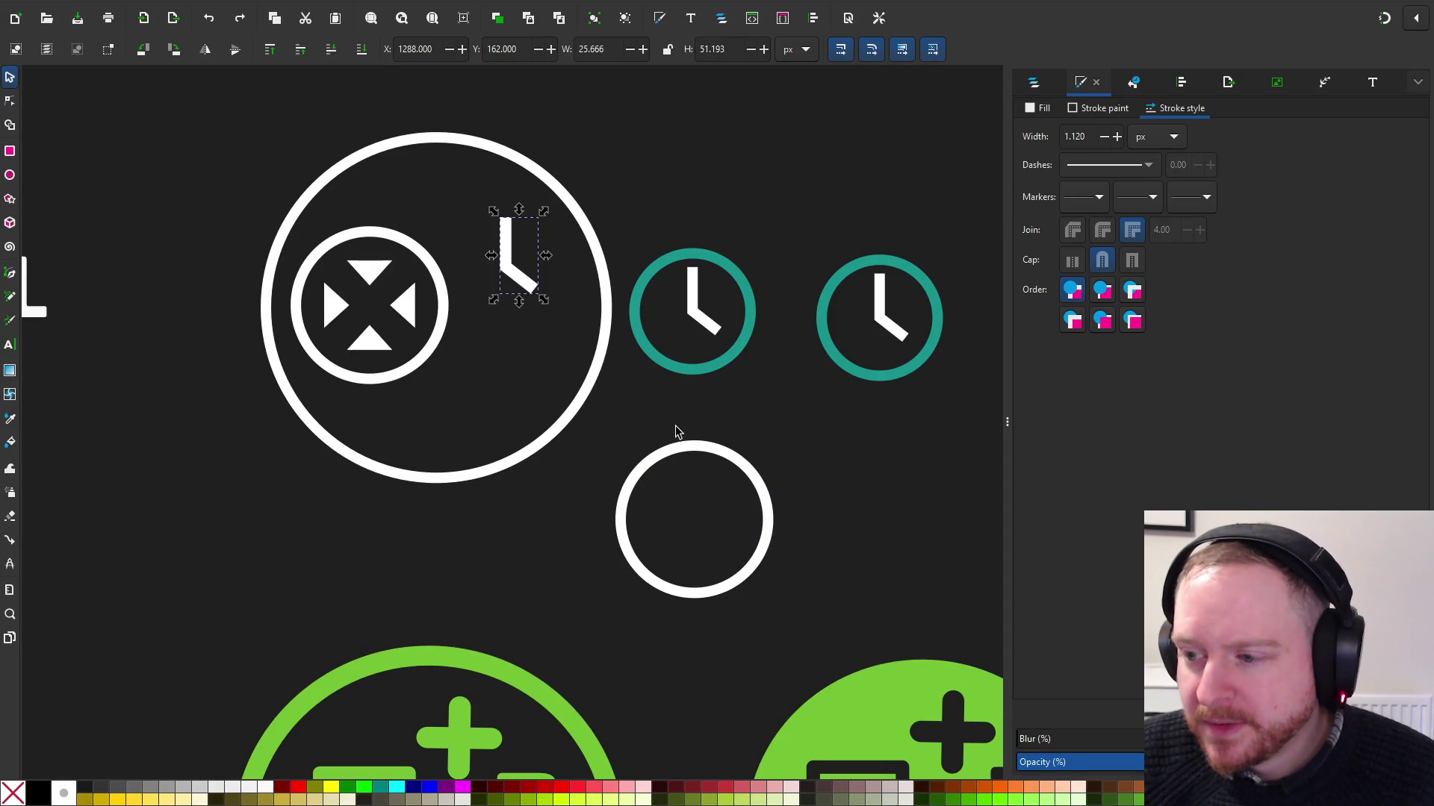
{"action": "key", "text": "ctrl+shift+z"}
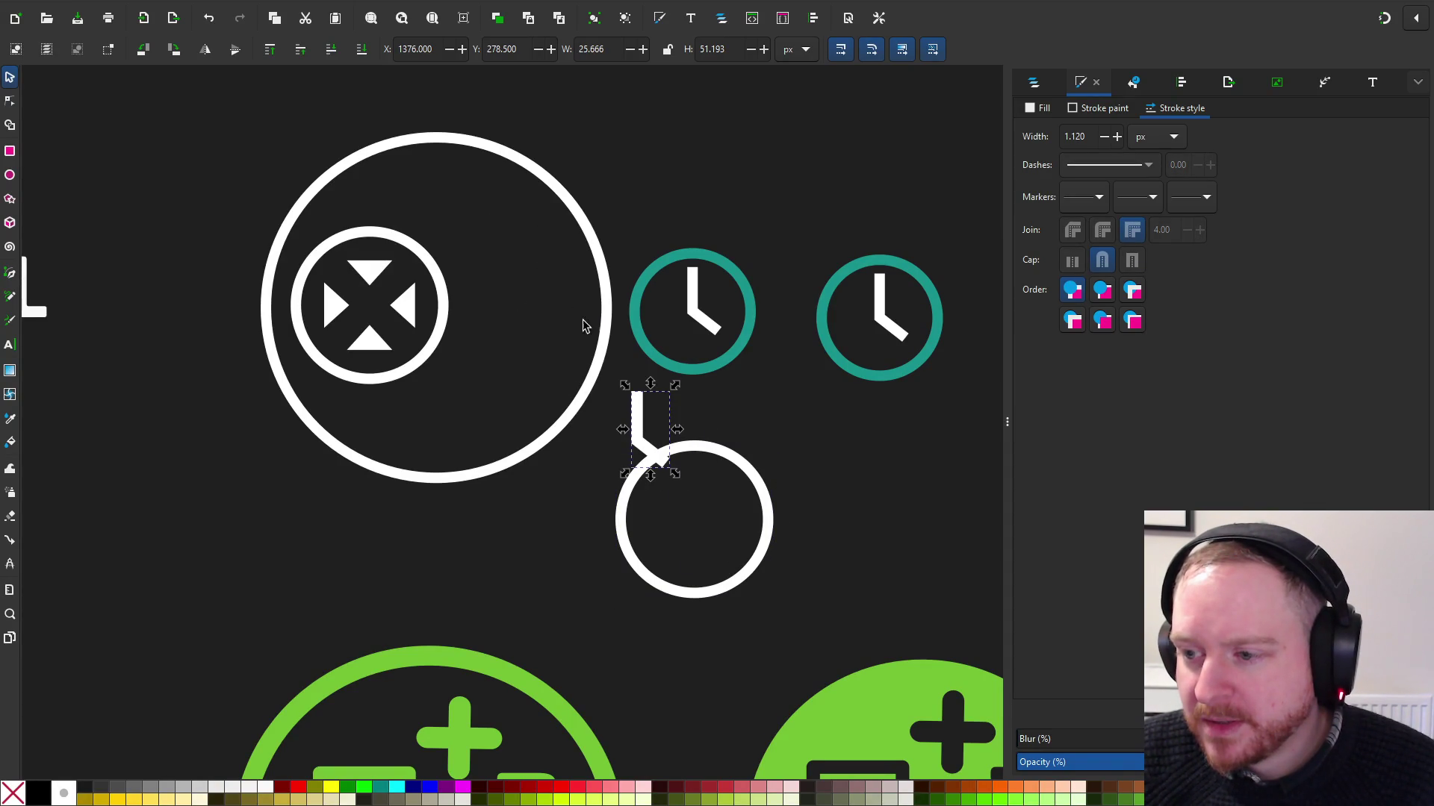
{"action": "left_click_drag", "start_coordinate": [640, 418], "coordinate": [535, 291]}
{"action": "mouse_move", "coordinate": [704, 451]}
{"action": "left_mouse_down"}
{"action": "mouse_move", "coordinate": [516, 259]}
{"action": "mouse_move", "coordinate": [528, 237]}
{"action": "left_mouse_up"}
{"action": "left_click_drag", "start_coordinate": [435, 390], "coordinate": [473, 359]}
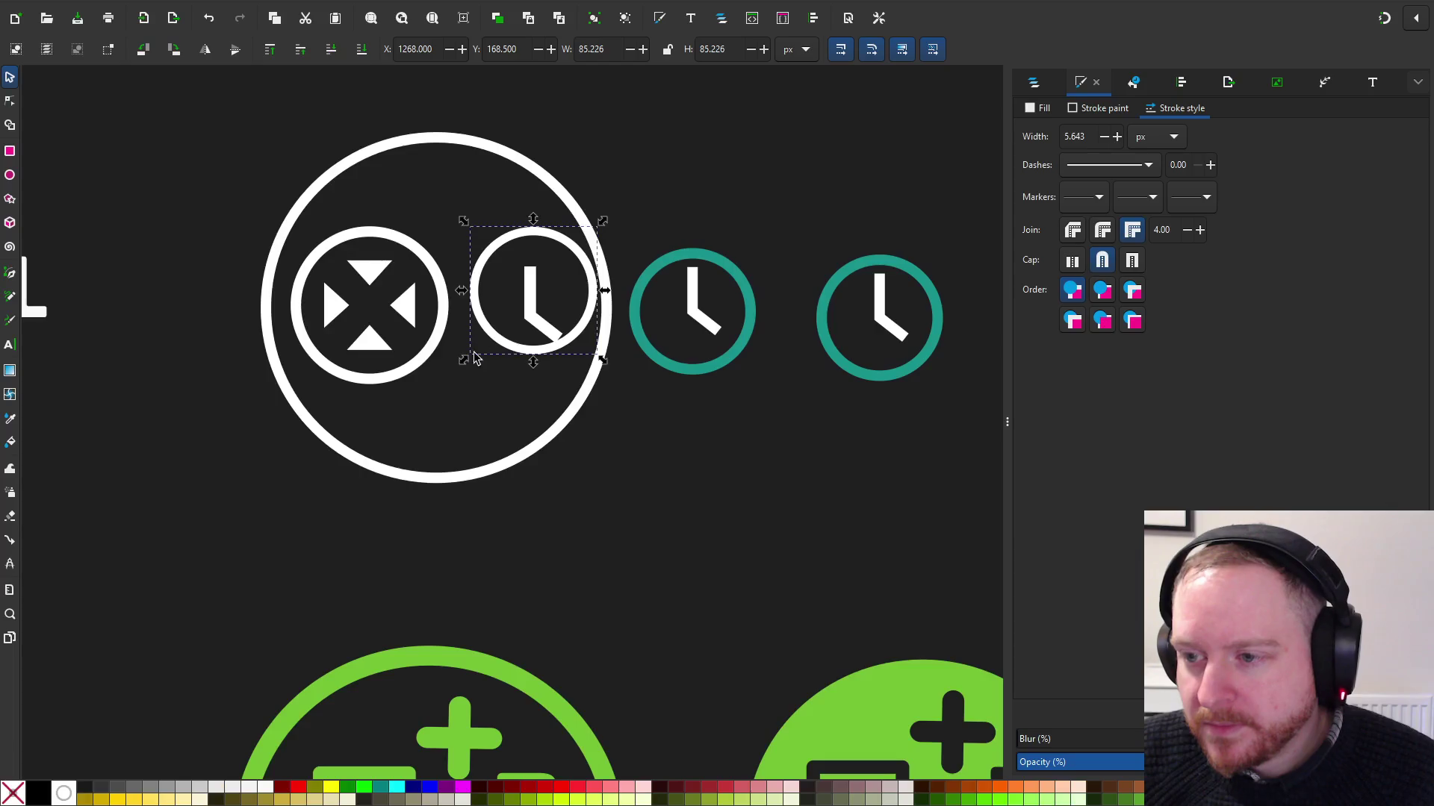
{"action": "scroll", "coordinate": [474, 360], "scroll_direction": "up", "scroll_amount": 2}
{"action": "left_click_drag", "start_coordinate": [607, 109], "coordinate": [598, 144]}
Select the clock group and inspect its hand path nodes
{"action": "left_click", "coordinate": [759, 477]}
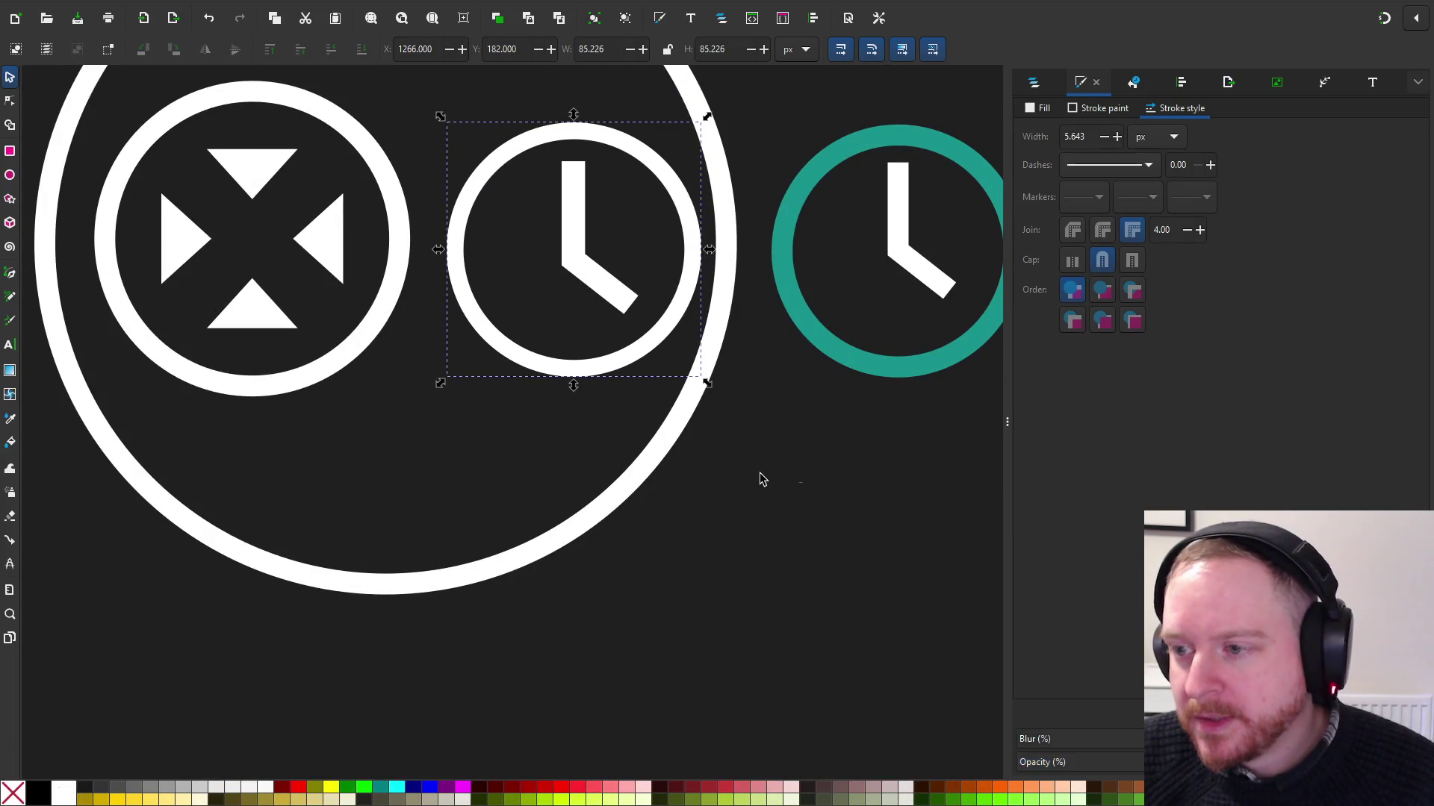
{"action": "left_click_drag", "start_coordinate": [758, 477], "coordinate": [672, 563]}
{"action": "scroll", "coordinate": [678, 550], "scroll_direction": "up", "scroll_amount": 2}
{"action": "scroll", "coordinate": [486, 386], "scroll_direction": "up", "scroll_amount": 1}
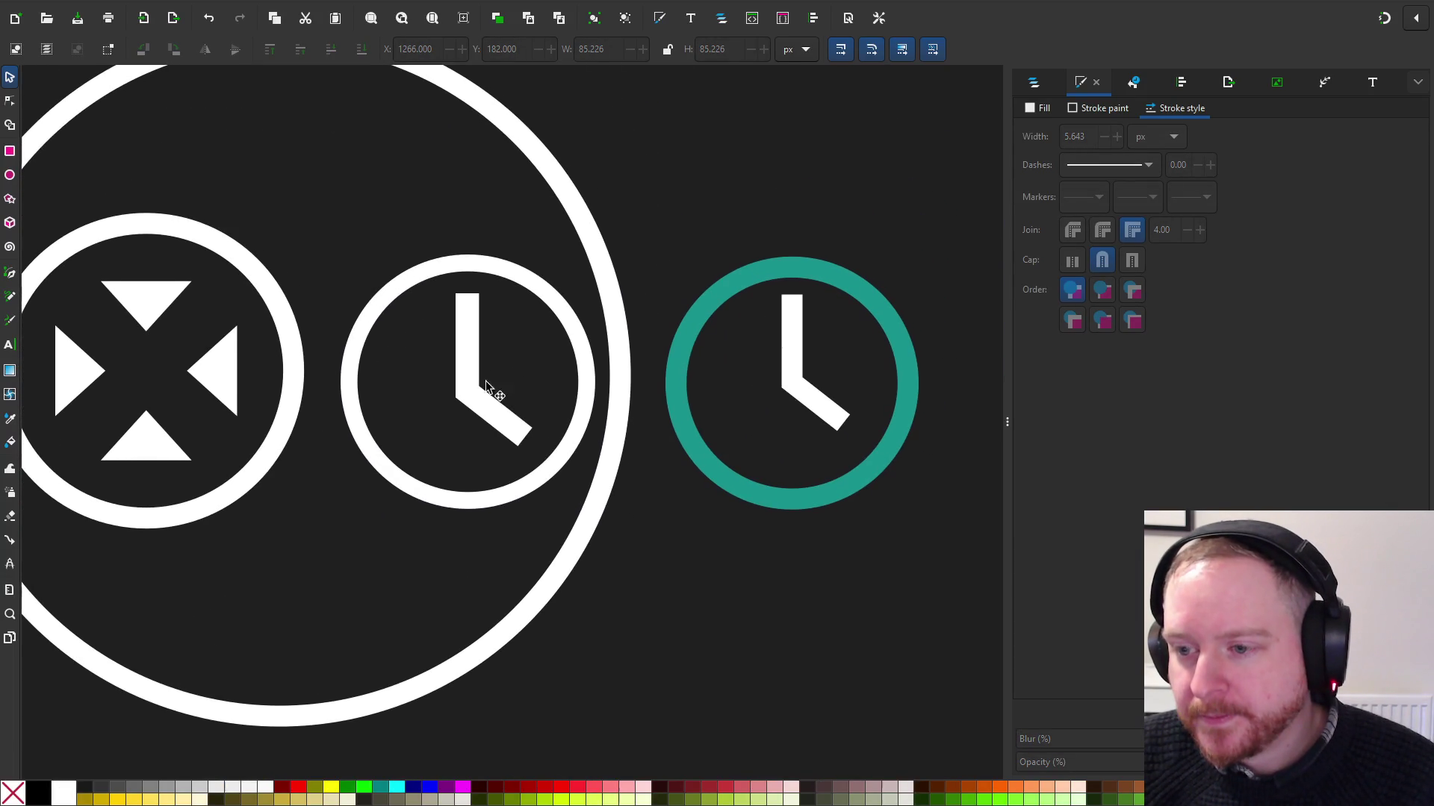
{"action": "left_click", "coordinate": [468, 332]}
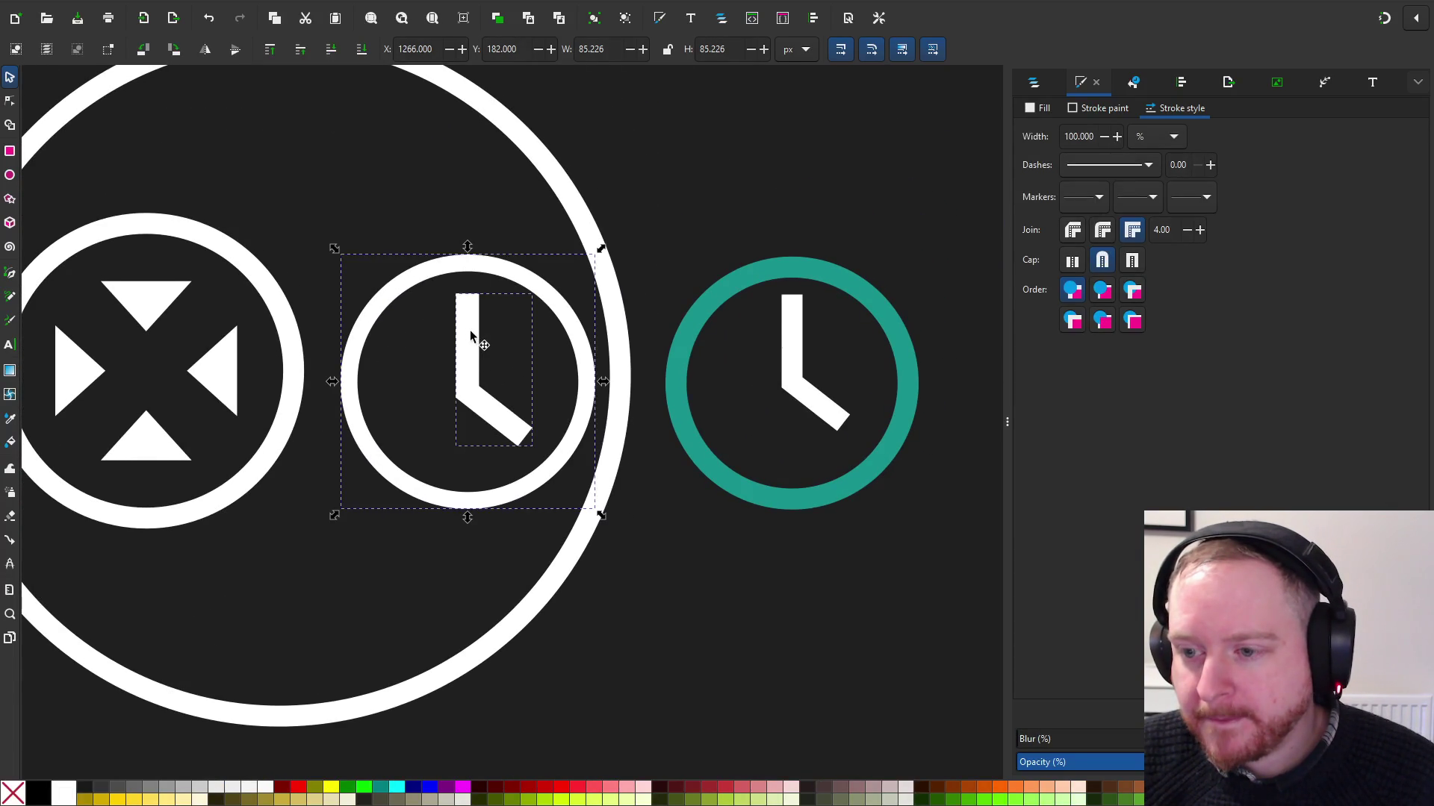
{"action": "left_click", "coordinate": [10, 101]}
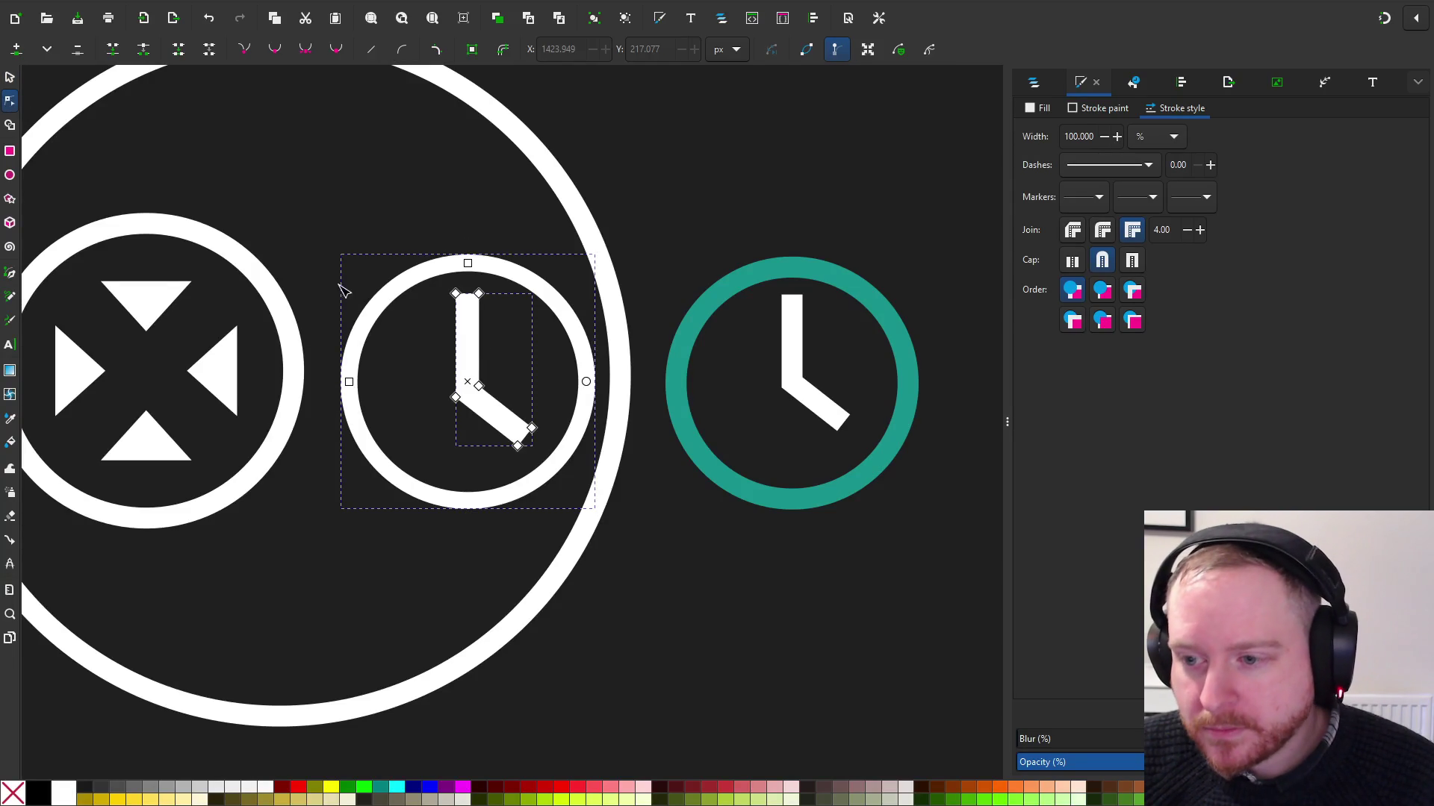
{"action": "scroll", "coordinate": [462, 376], "scroll_direction": "up", "scroll_amount": 3}
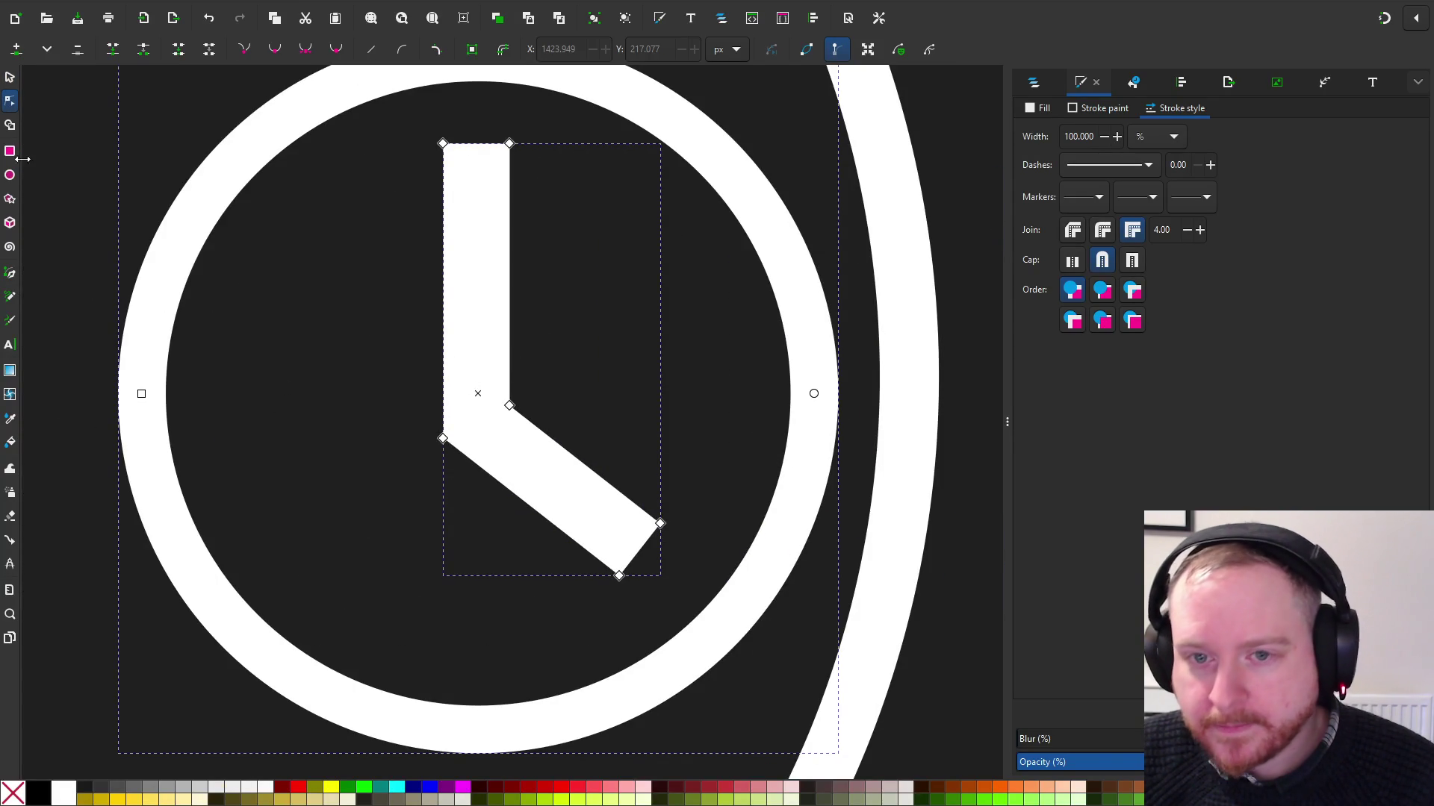
Draw a straight horizontal line across the clock face with the Bezier pen
{"action": "left_click", "coordinate": [10, 298]}
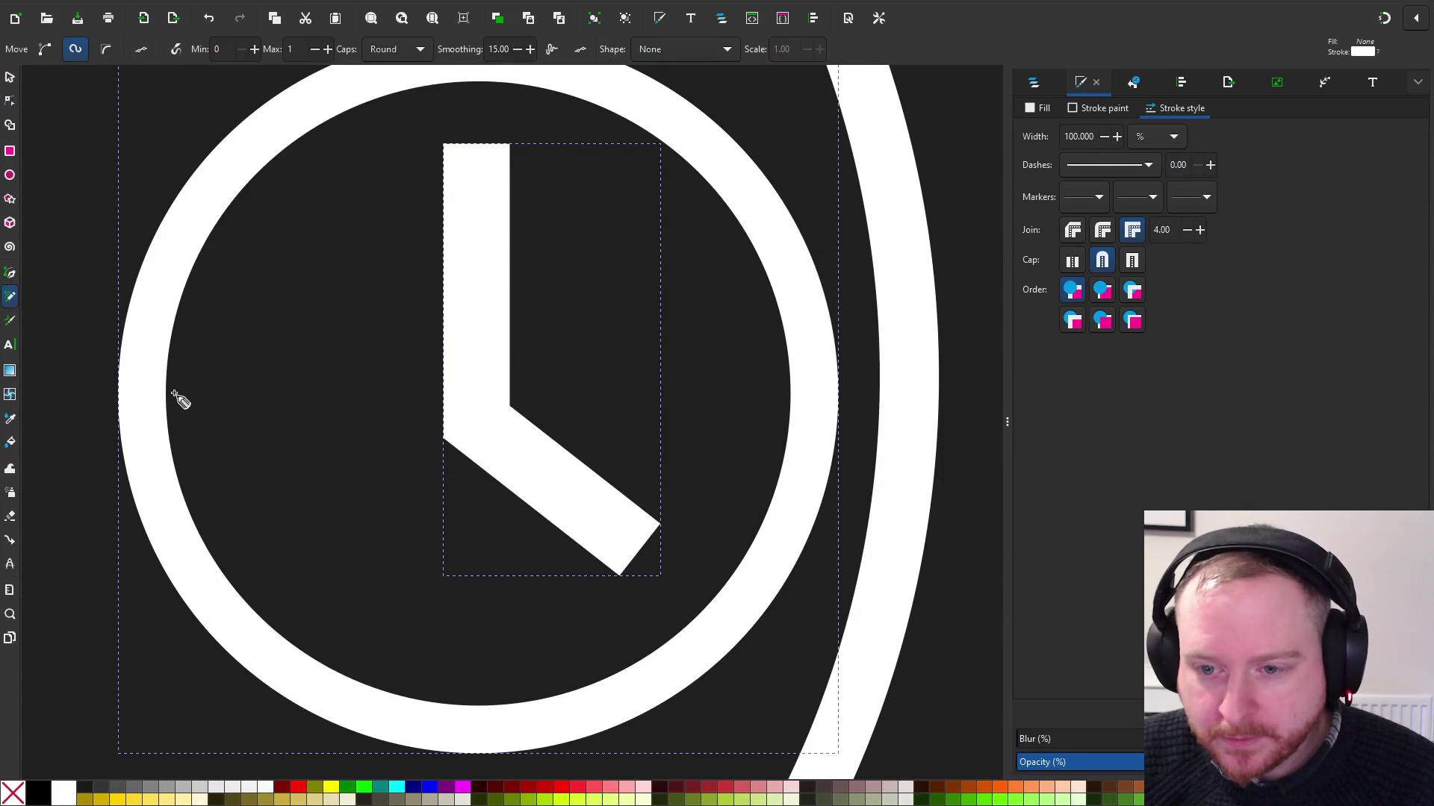
{"action": "left_click_drag", "start_coordinate": [173, 392], "coordinate": [597, 404]}
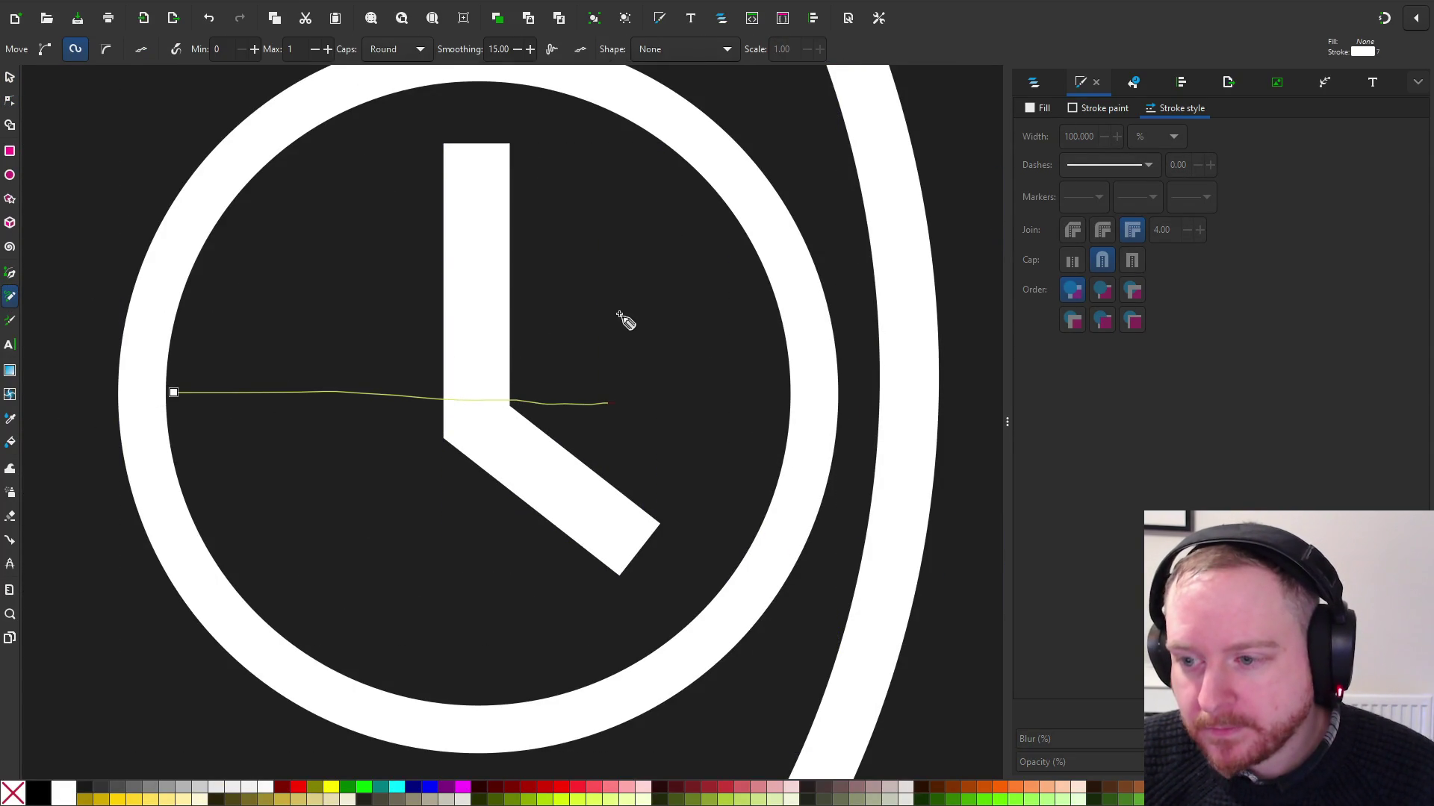
{"action": "key", "text": "Escape"}
{"action": "left_click", "coordinate": [10, 274]}
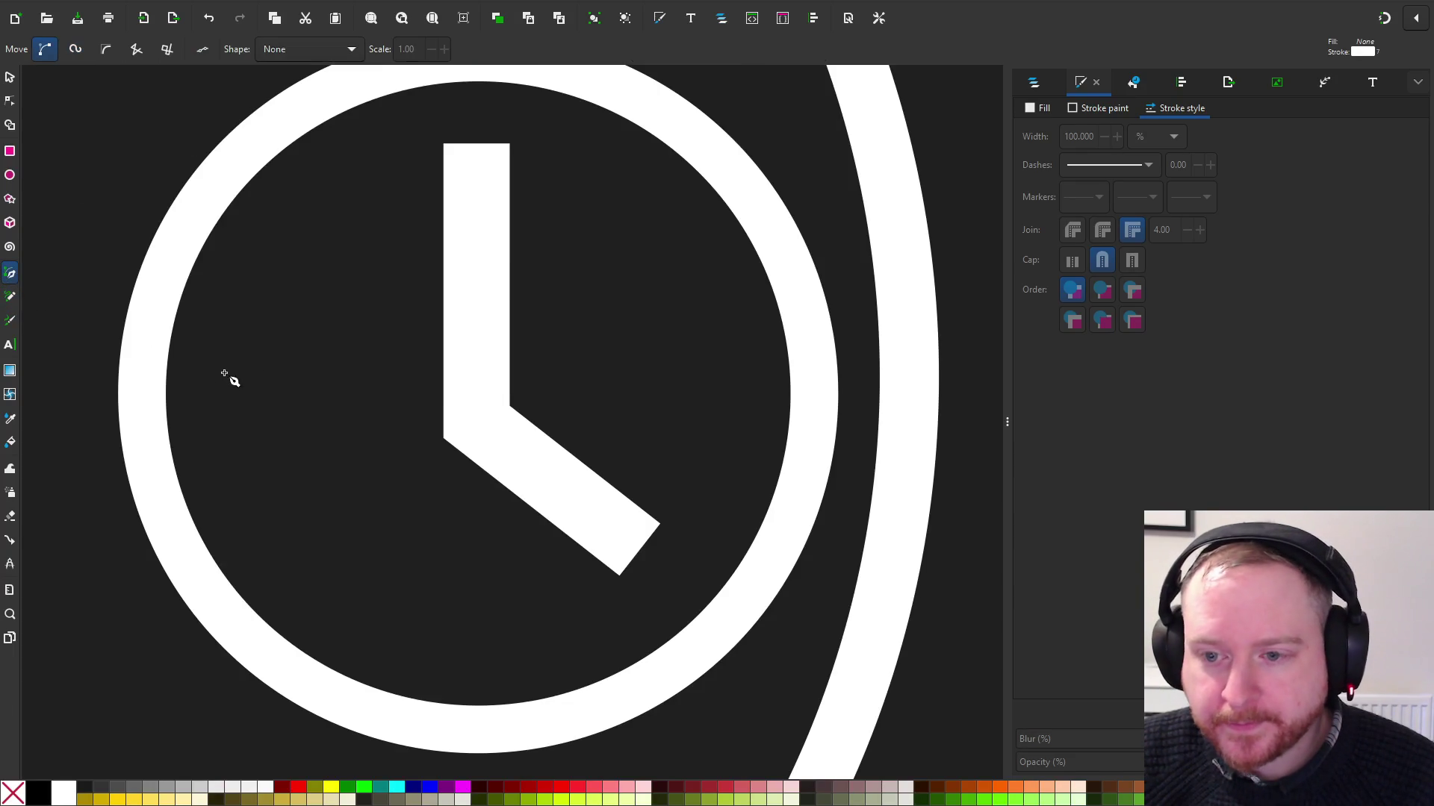
{"action": "left_click", "coordinate": [211, 381]}
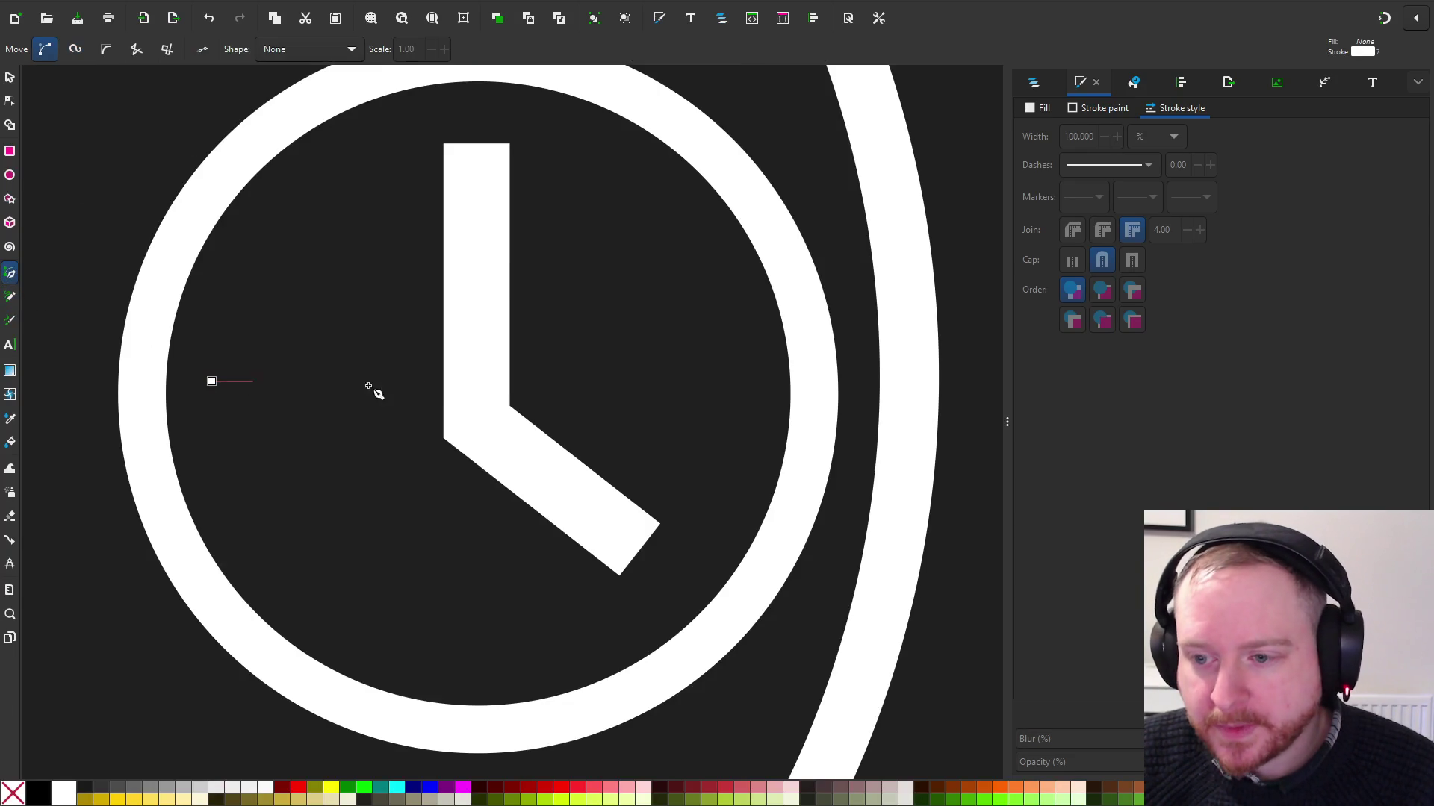
{"action": "left_click", "coordinate": [694, 384]}
{"action": "key", "text": "Escape"}
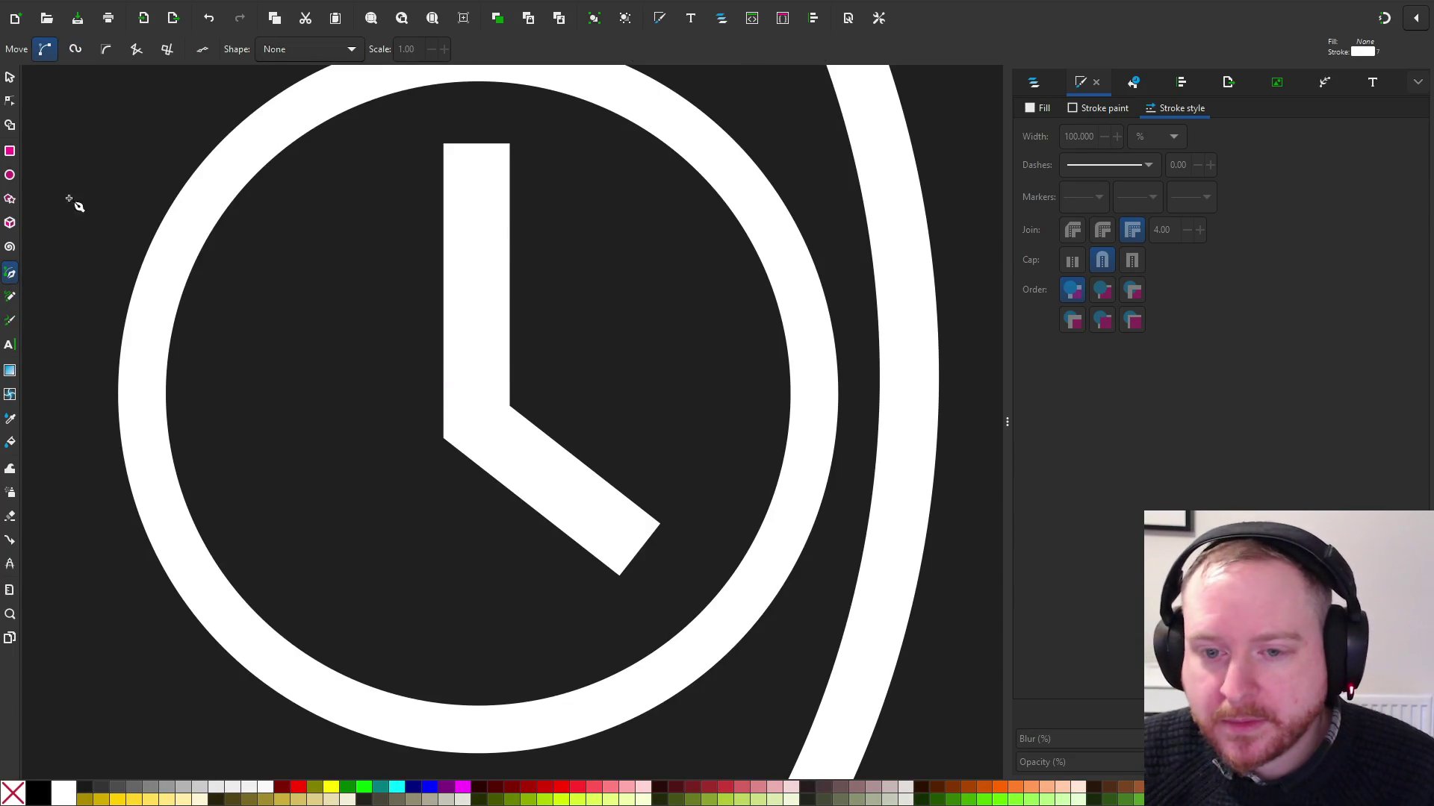
{"action": "left_click", "coordinate": [230, 368]}
{"action": "left_click", "coordinate": [695, 368]}
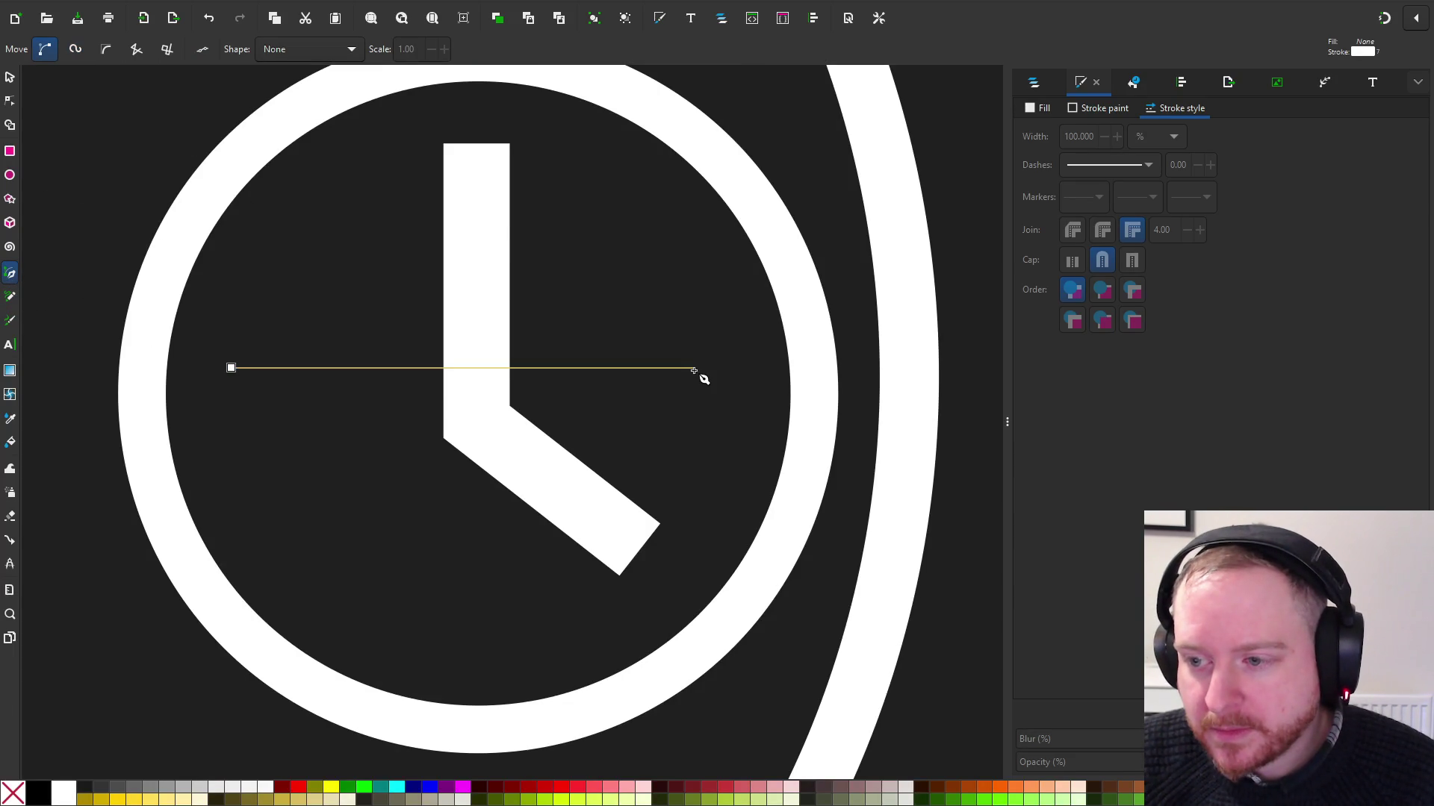
{"action": "key", "text": "Return"}
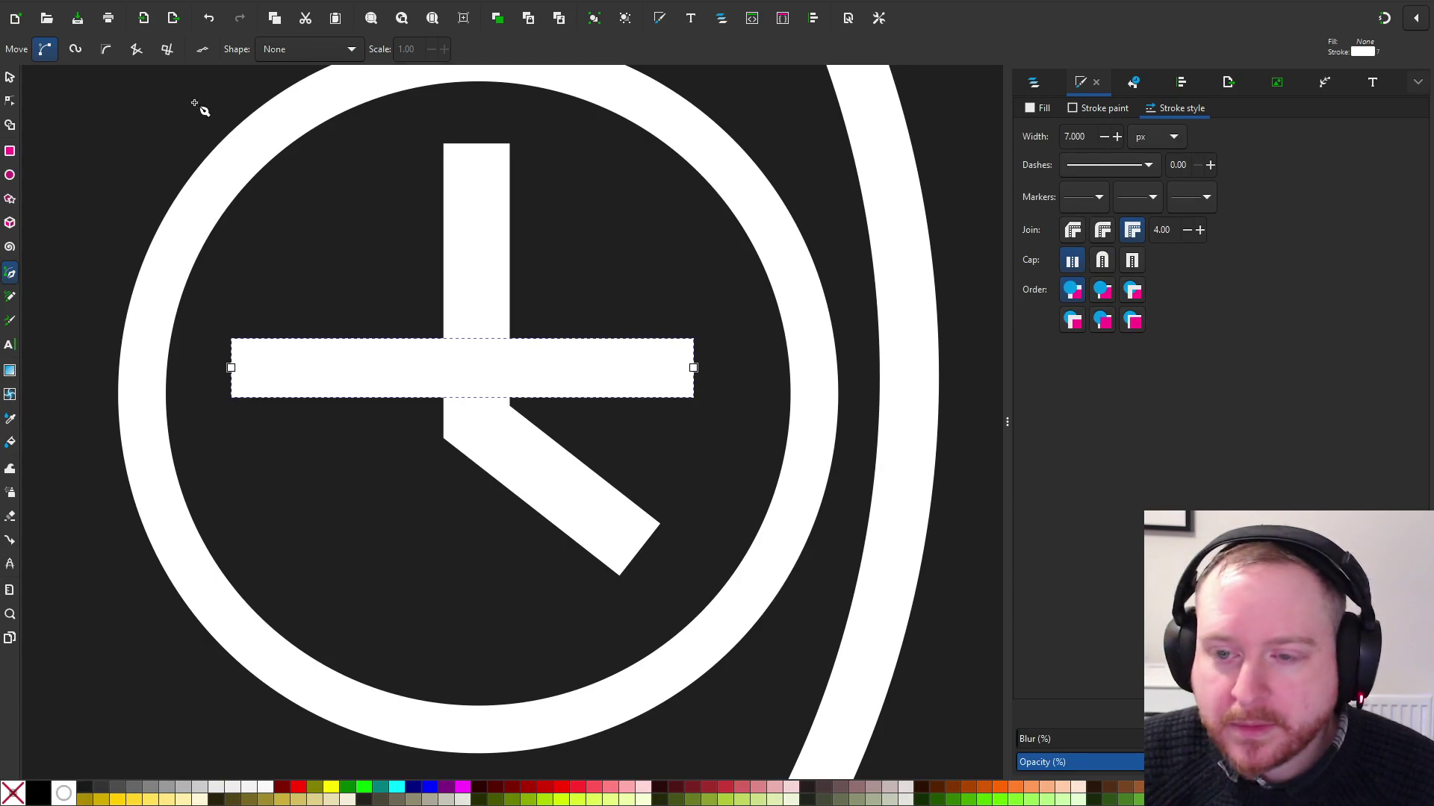
Set the new line's stroke width to 1 px
{"action": "left_click", "coordinate": [1108, 109]}
{"action": "left_click", "coordinate": [1155, 106]}
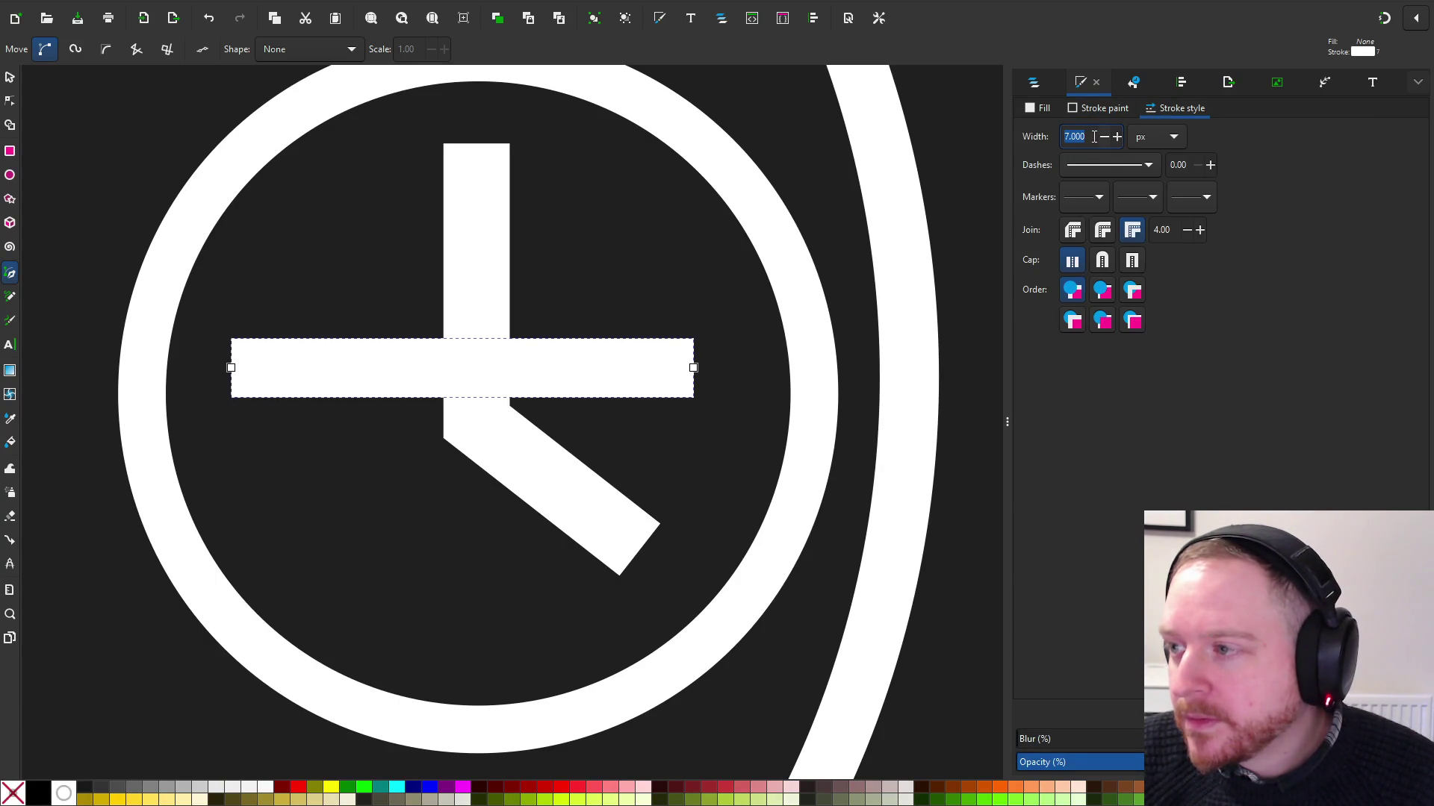
{"action": "type", "text": "1"}
{"action": "key", "text": "Return"}
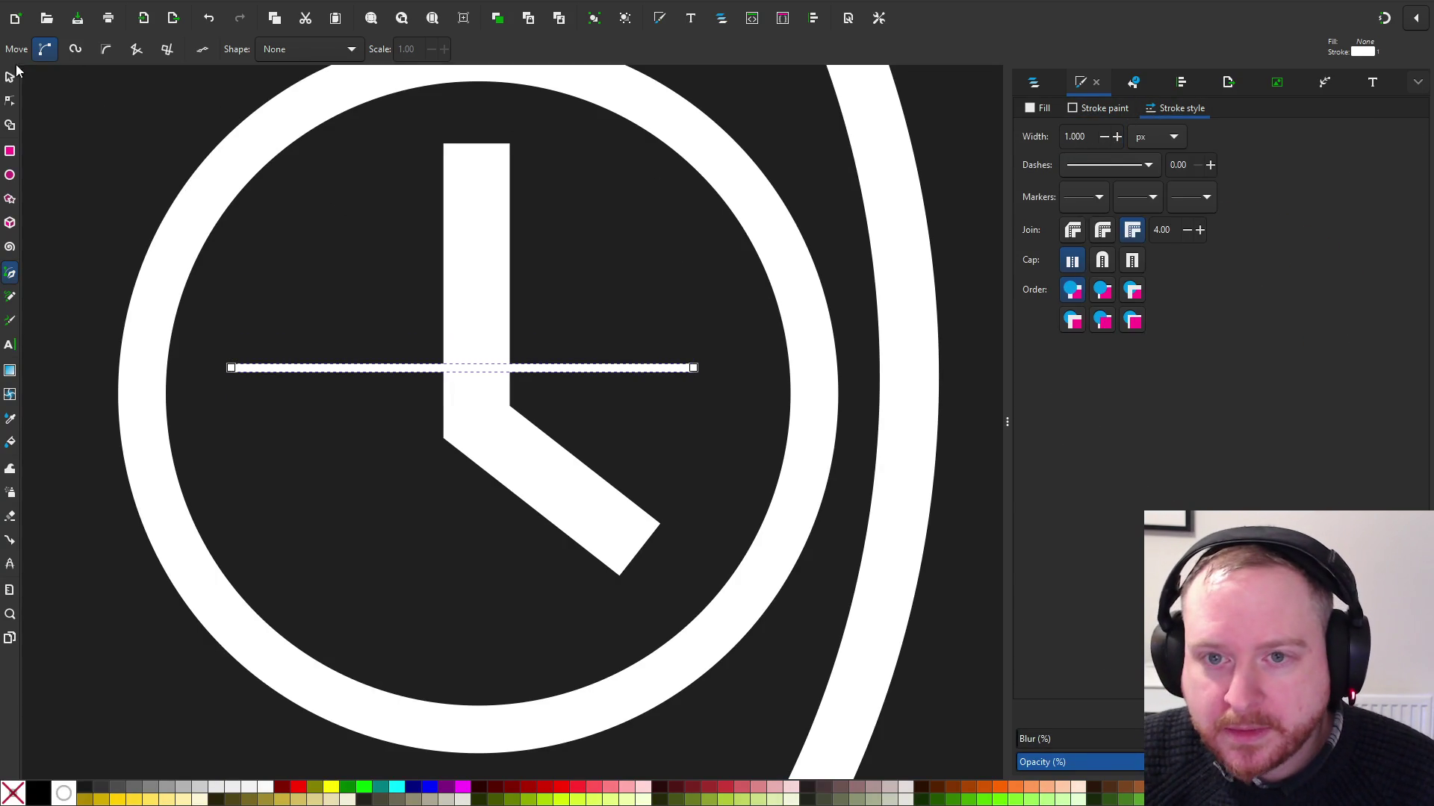
Lower the horizontal line slightly toward the clock centre
{"action": "left_click", "coordinate": [10, 77]}
{"action": "left_click_drag", "start_coordinate": [298, 371], "coordinate": [272, 401]}
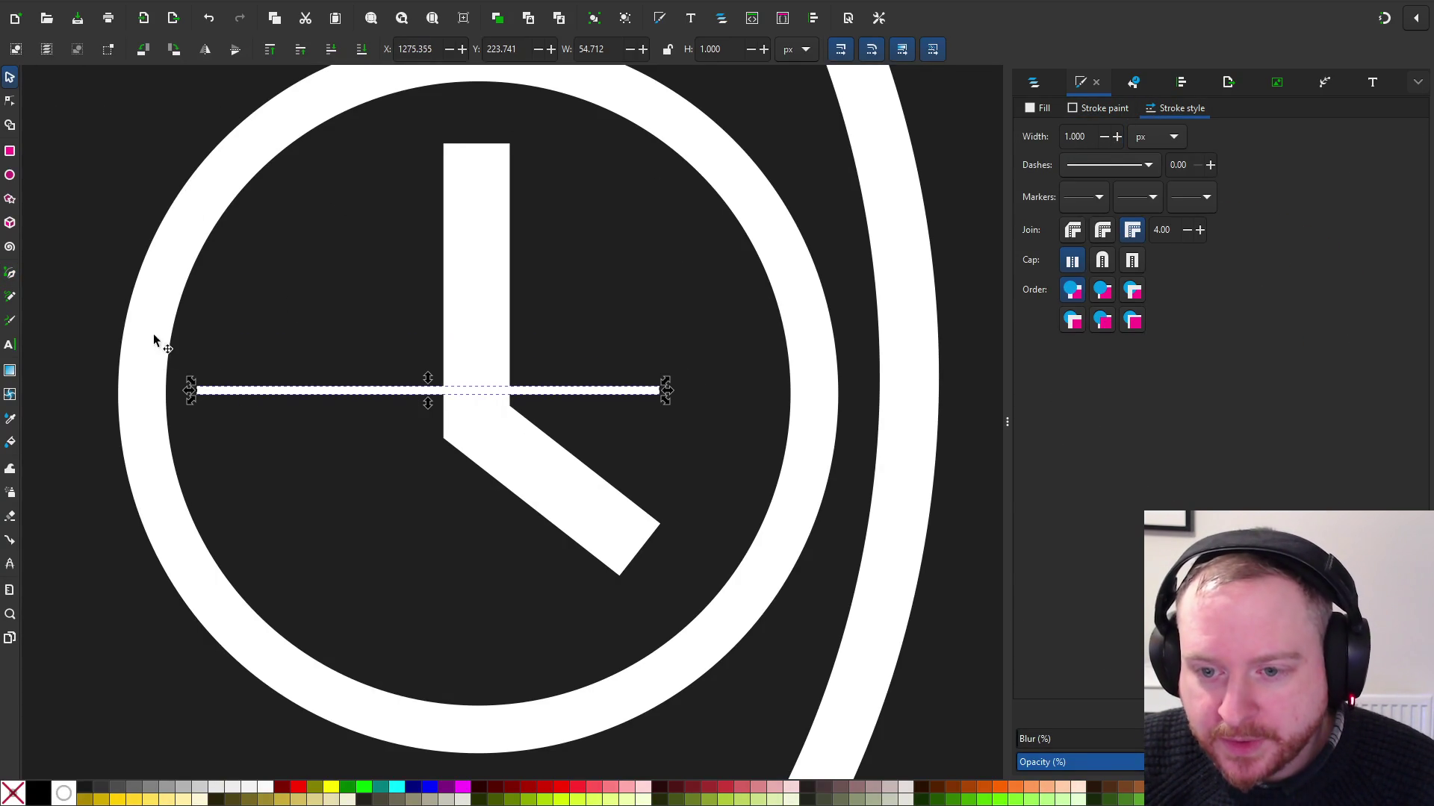
{"action": "left_click", "coordinate": [9, 101]}
{"action": "left_click_drag", "start_coordinate": [68, 329], "coordinate": [878, 474]}
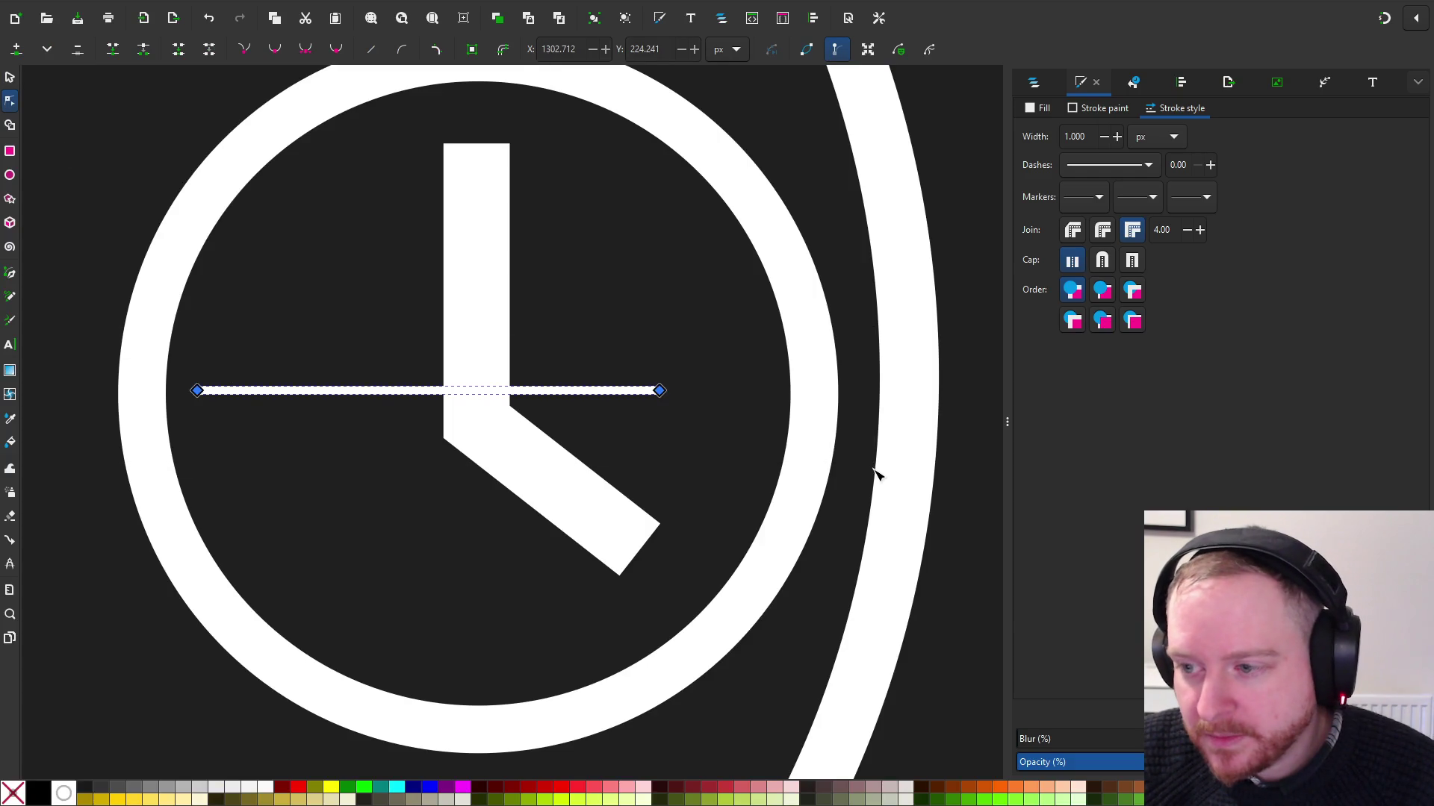
{"action": "left_click", "coordinate": [153, 275]}
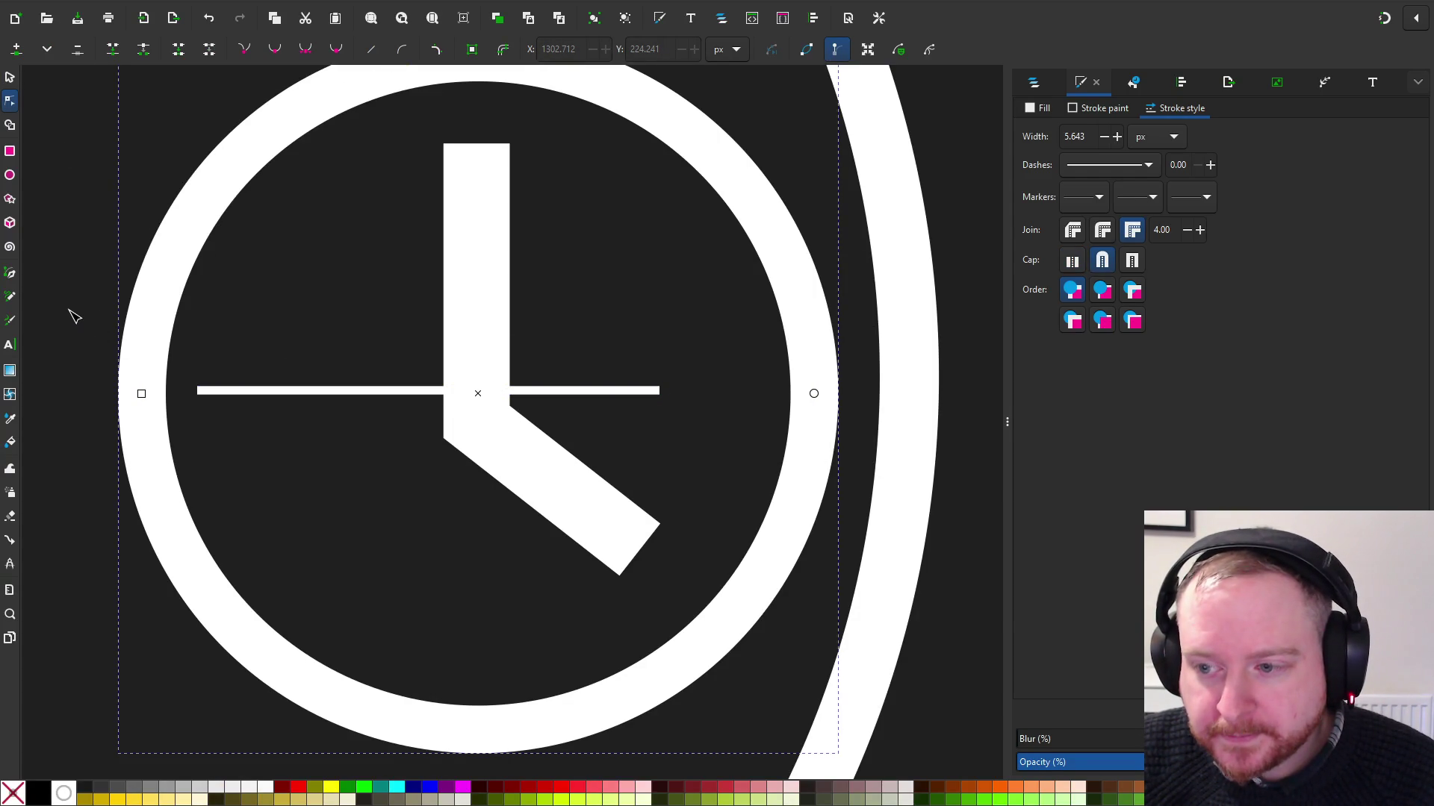
{"action": "left_click", "coordinate": [9, 77]}
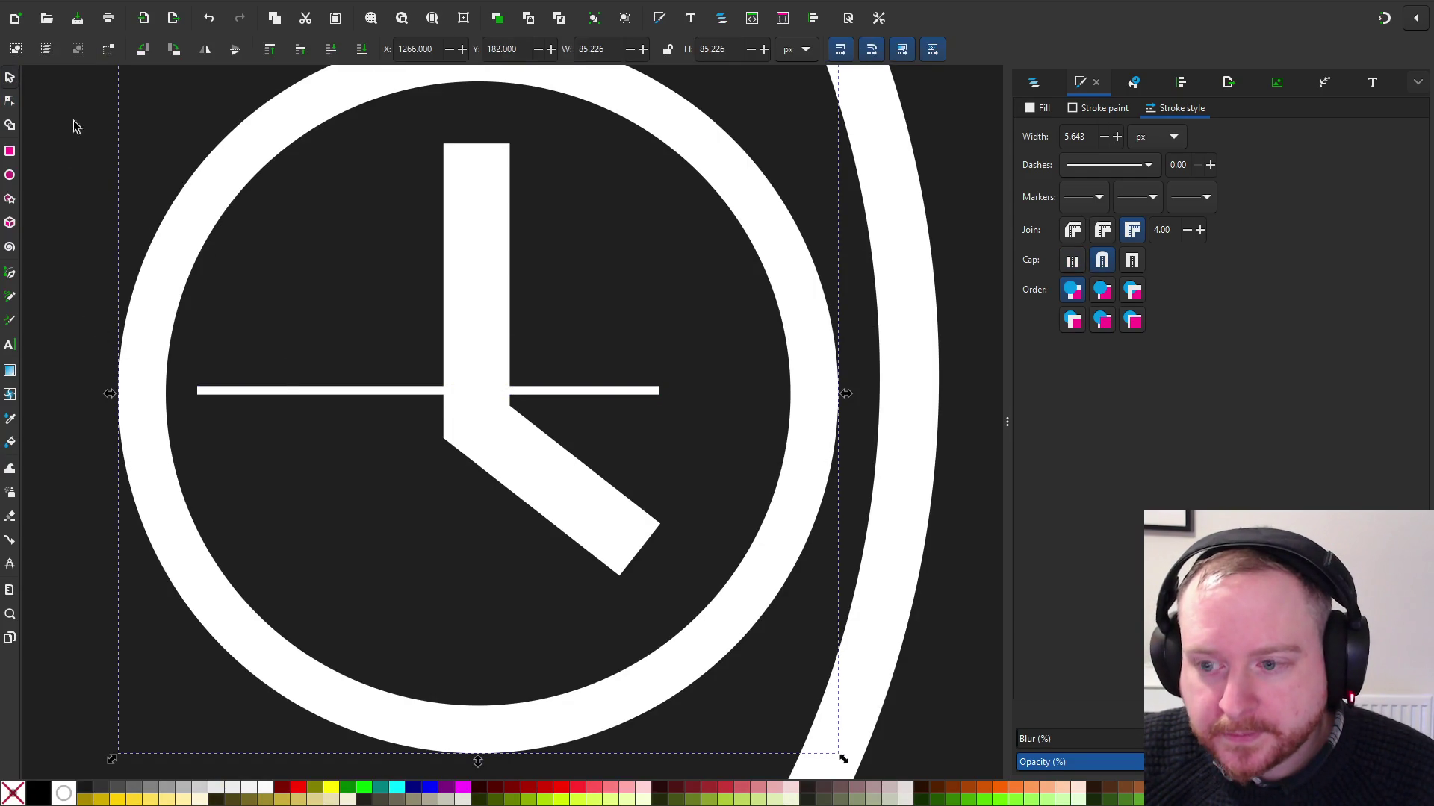
{"action": "left_click_drag", "start_coordinate": [302, 396], "coordinate": [303, 401]}
Move the white clock hands up about 33 px and check their nodes
{"action": "left_click_drag", "start_coordinate": [482, 306], "coordinate": [479, 285]}
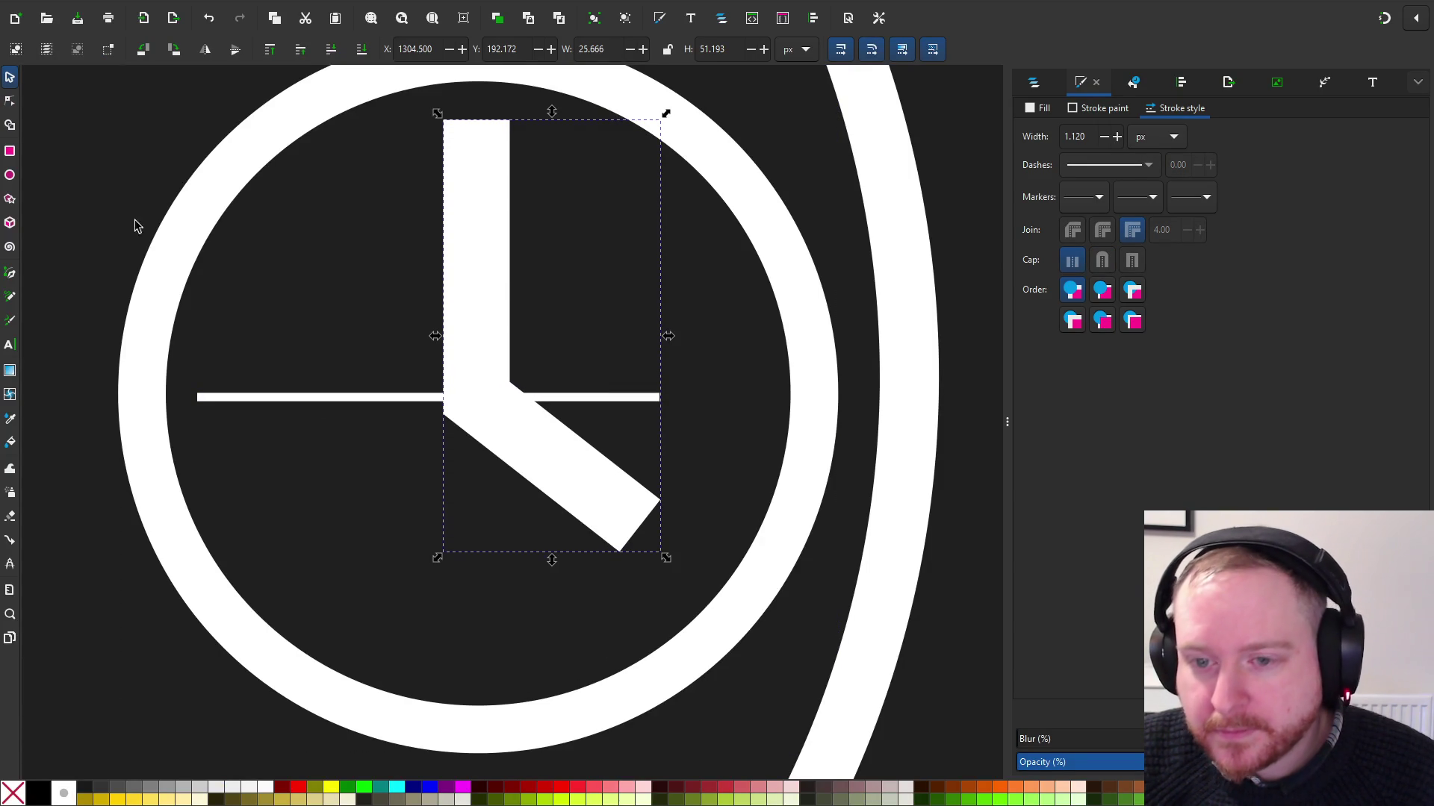
{"action": "left_click", "coordinate": [11, 98]}
{"action": "left_click_drag", "start_coordinate": [728, 475], "coordinate": [963, 488]}
{"action": "scroll", "coordinate": [206, 356], "scroll_direction": "down", "scroll_amount": 1}
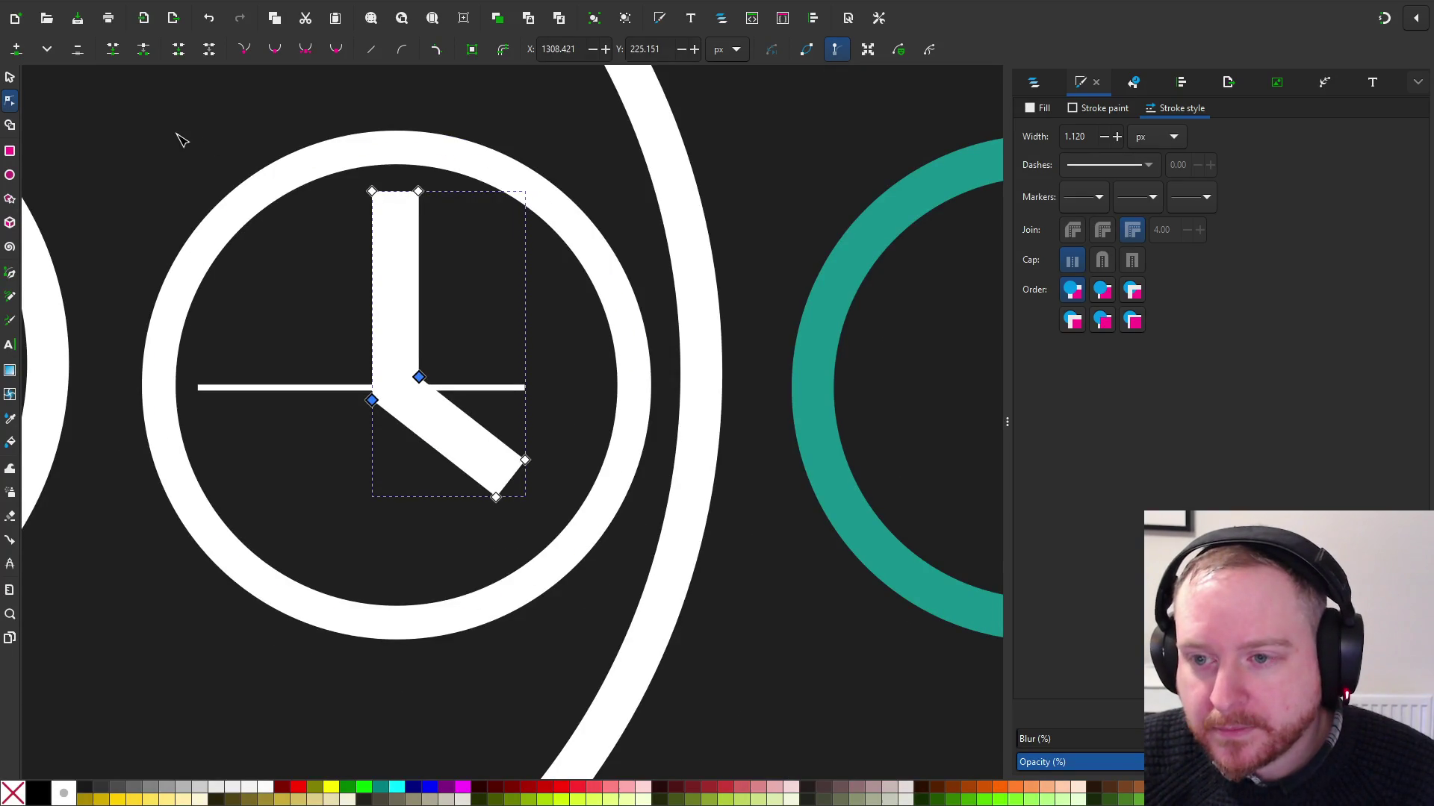
{"action": "mouse_move", "coordinate": [116, 158]}
{"action": "left_mouse_down"}
{"action": "mouse_move", "coordinate": [682, 486]}
{"action": "mouse_move", "coordinate": [732, 565]}
{"action": "left_mouse_up"}
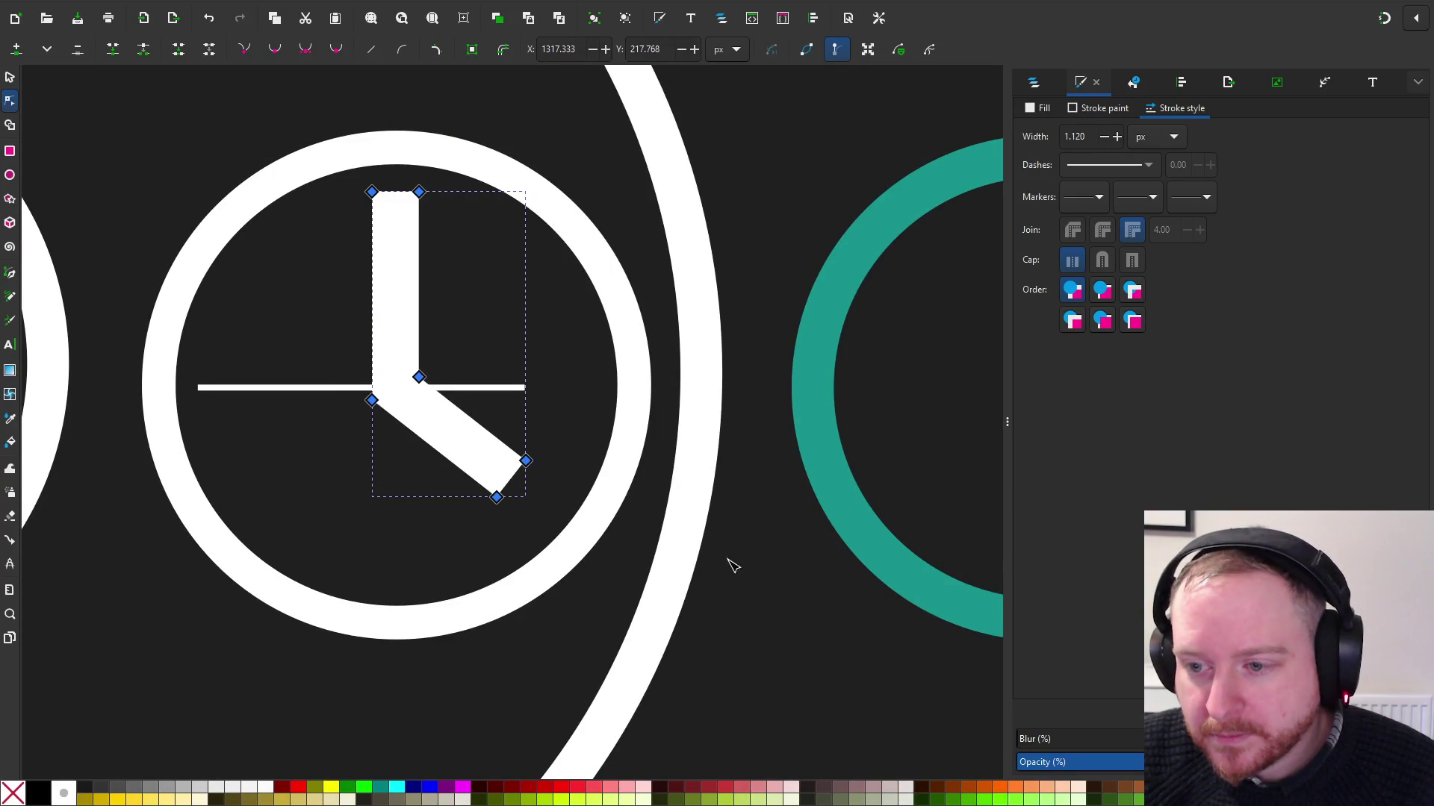
{"action": "left_click", "coordinate": [230, 218], "text": "shift"}
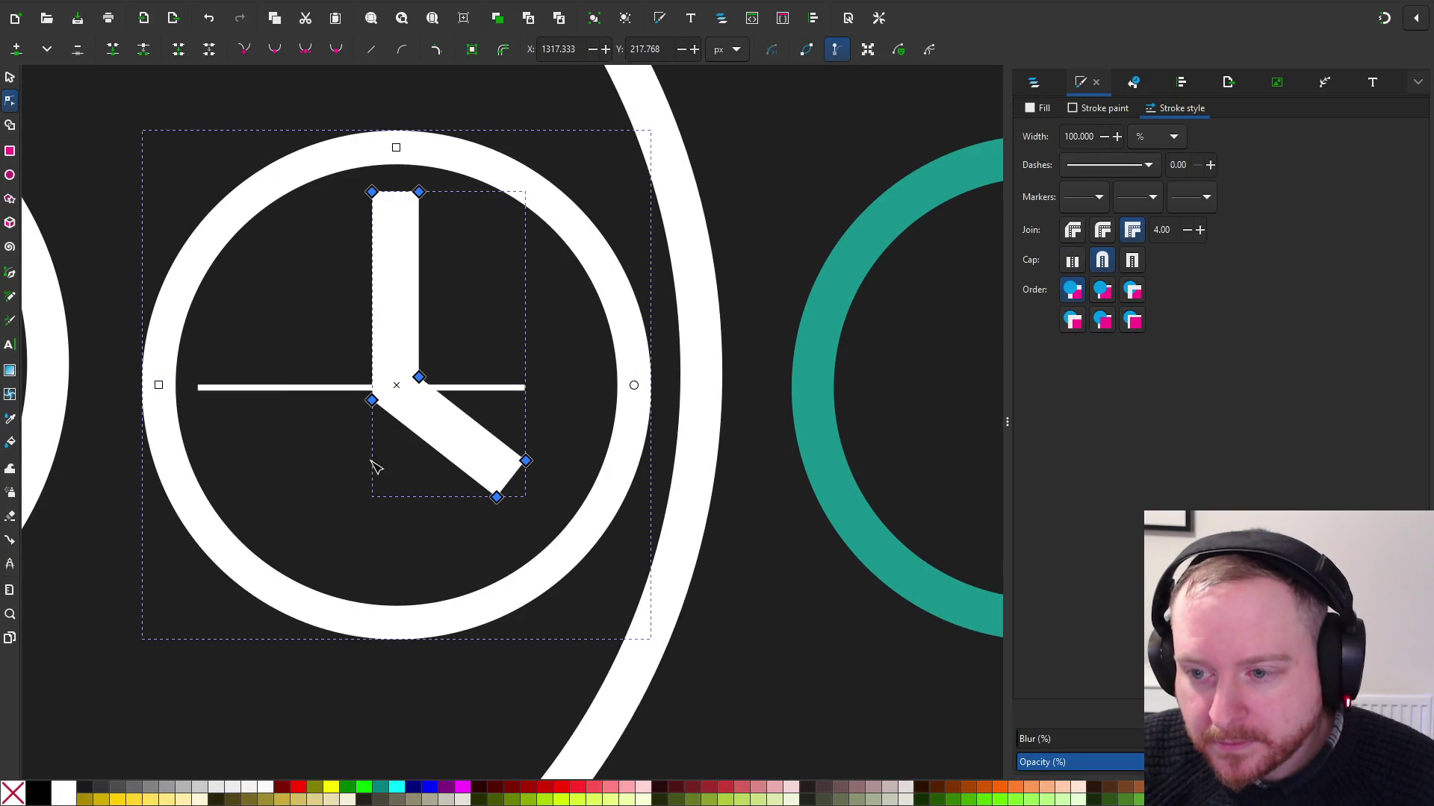
{"action": "scroll", "coordinate": [505, 441], "scroll_direction": "up", "scroll_amount": 3}
{"action": "scroll", "coordinate": [505, 440], "scroll_direction": "down", "scroll_amount": 3}
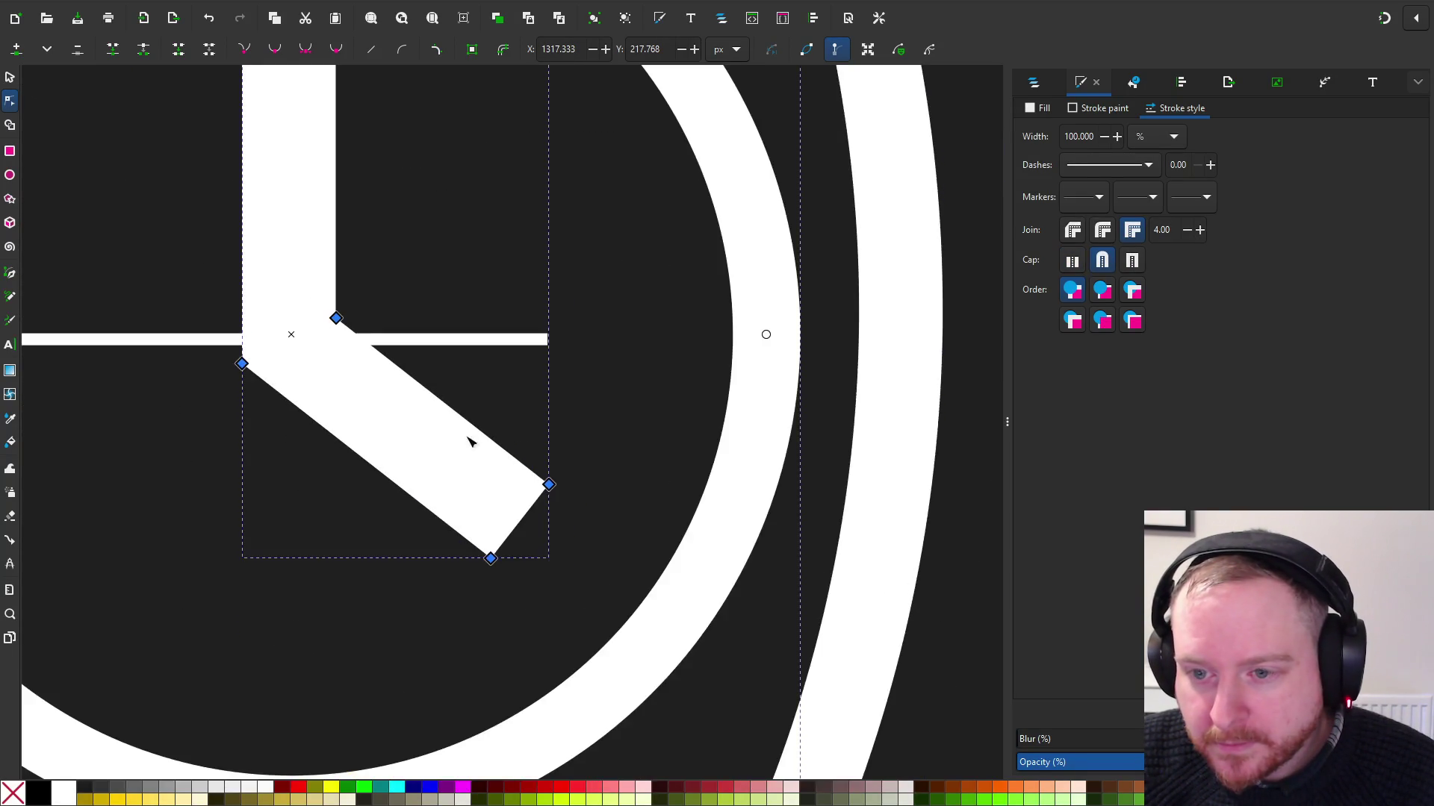
{"action": "scroll", "coordinate": [473, 445], "scroll_direction": "left", "scroll_amount": 5}
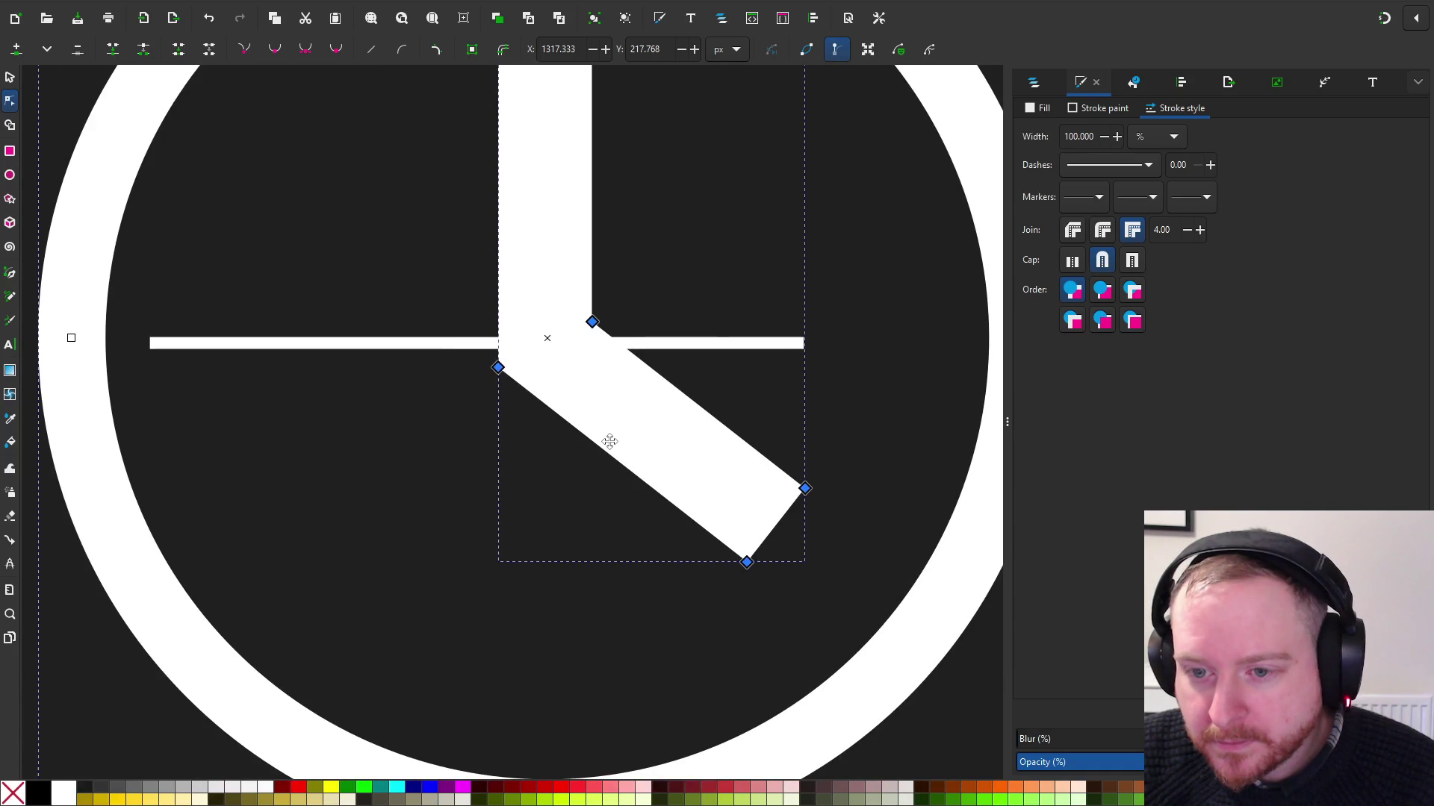
Nudge the horizontal line slightly up, then deselect and zoom out over the finished white clock
{"action": "left_click", "coordinate": [11, 78]}
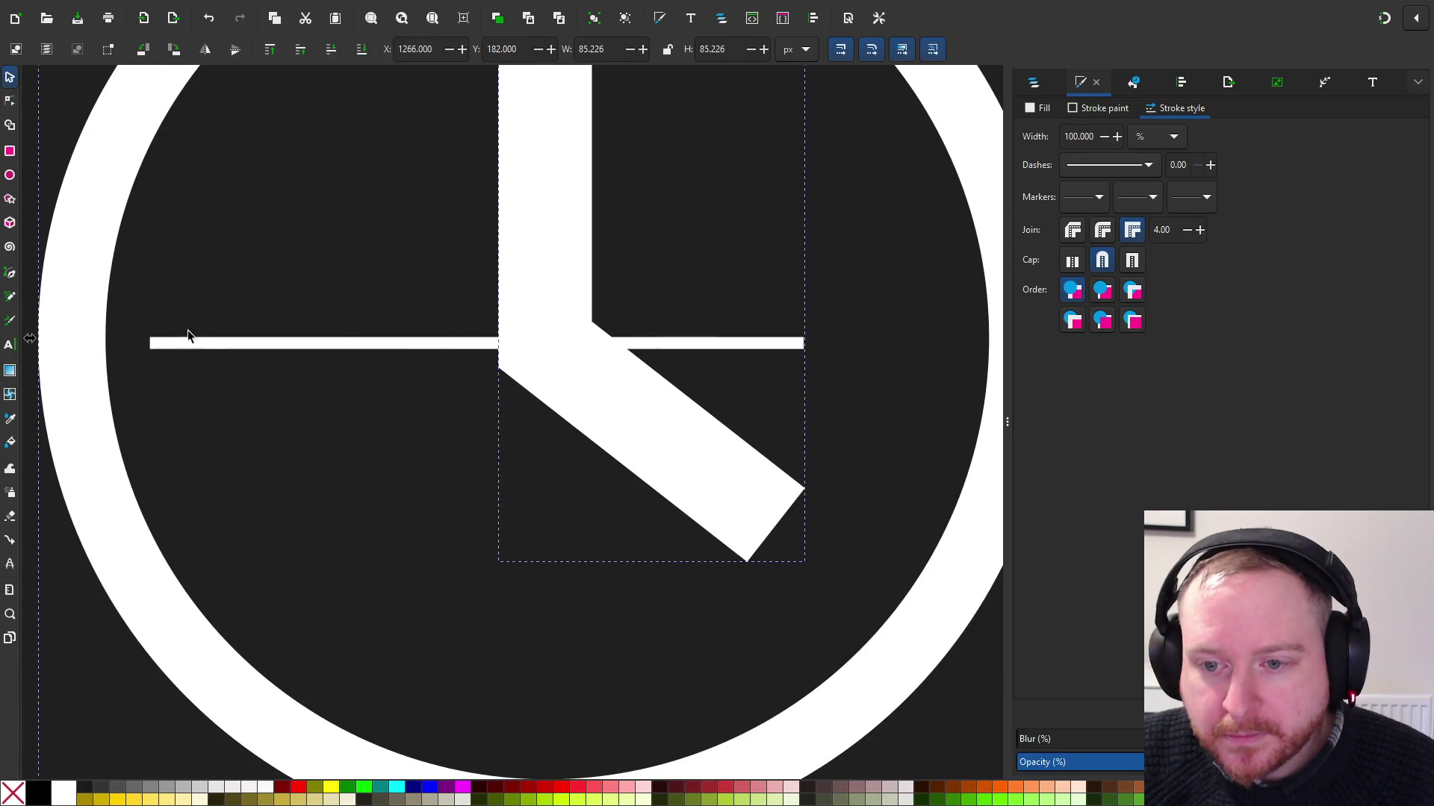
{"action": "left_click", "coordinate": [189, 343]}
{"action": "left_click_drag", "start_coordinate": [189, 344], "coordinate": [191, 341]}
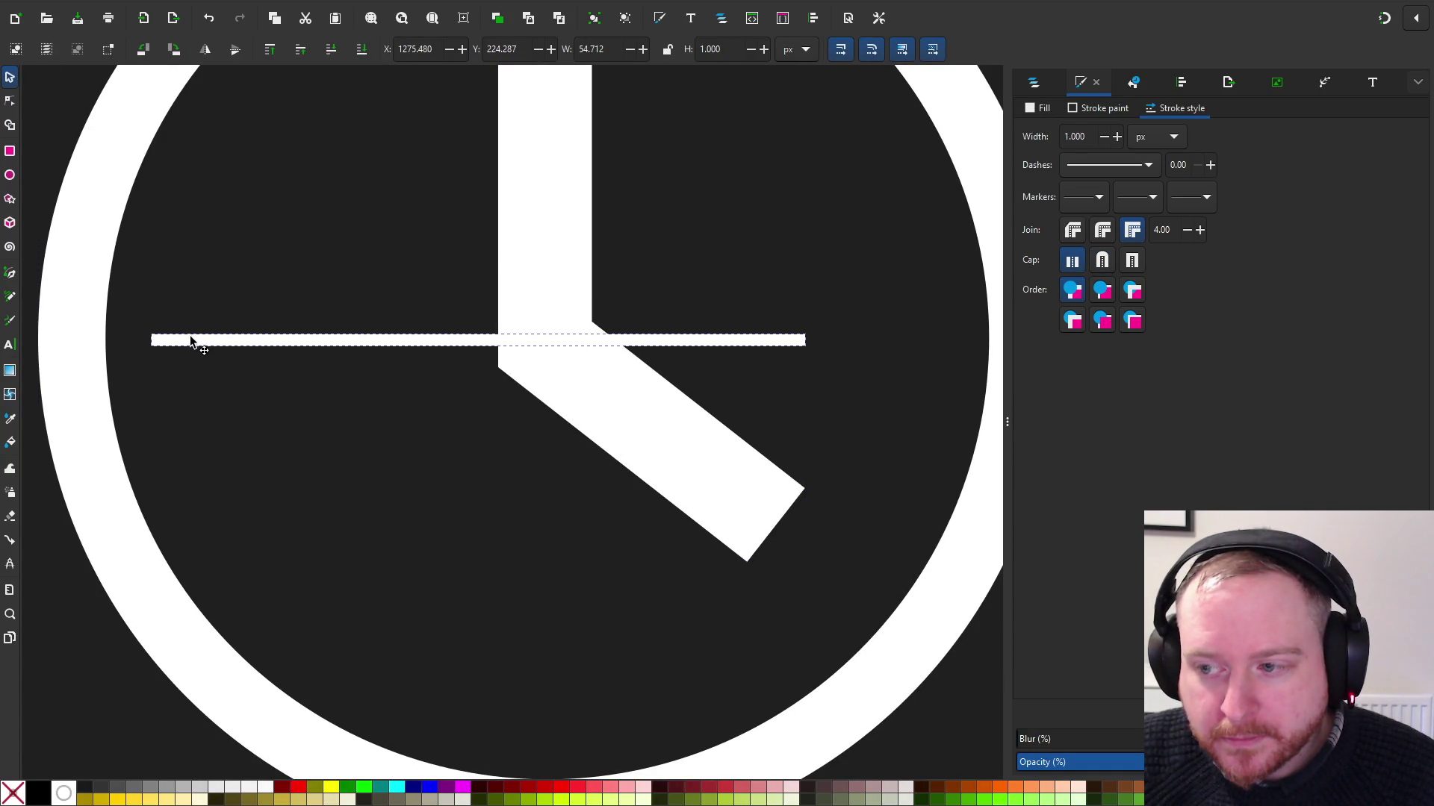
{"action": "left_click", "coordinate": [82, 158]}
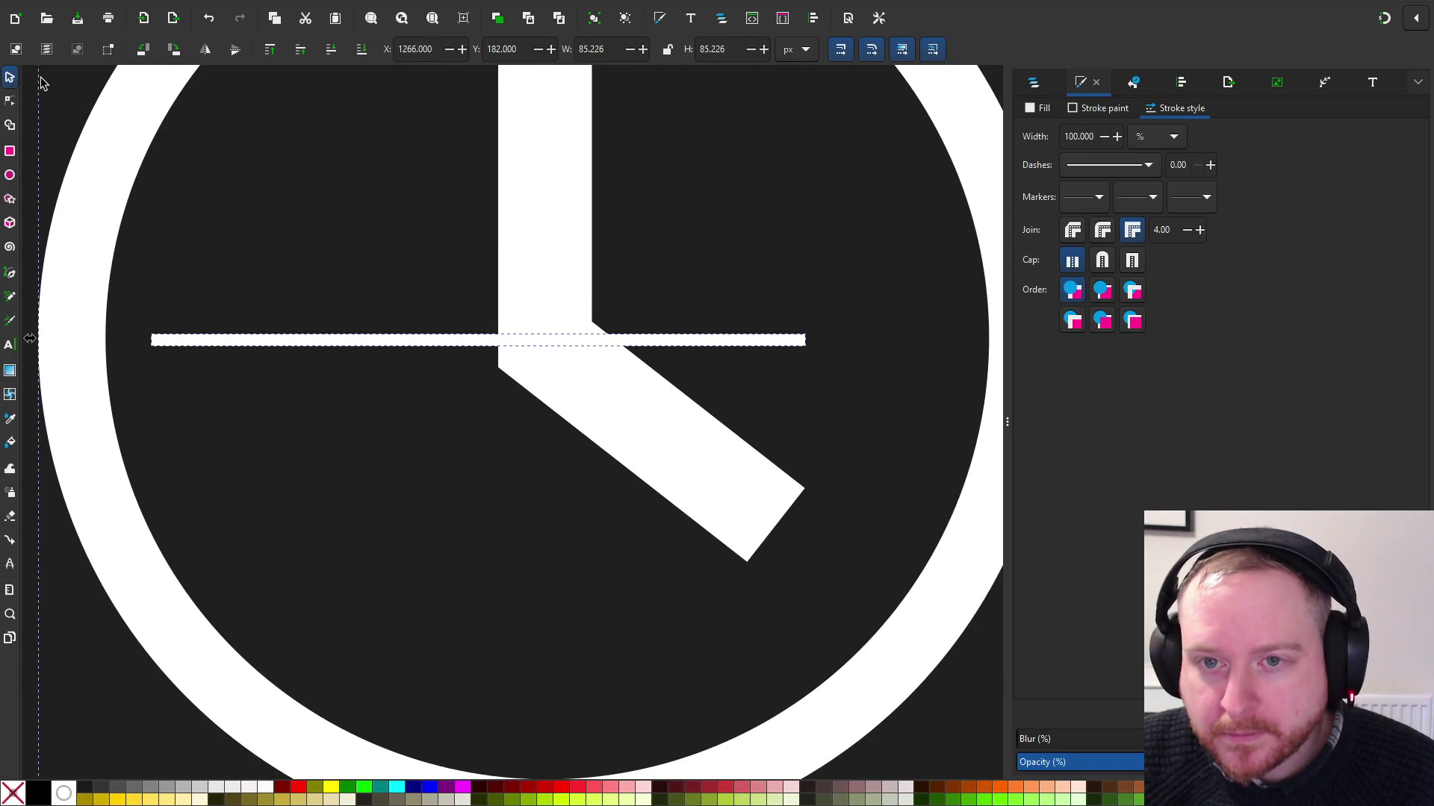
{"action": "left_click", "coordinate": [11, 103]}
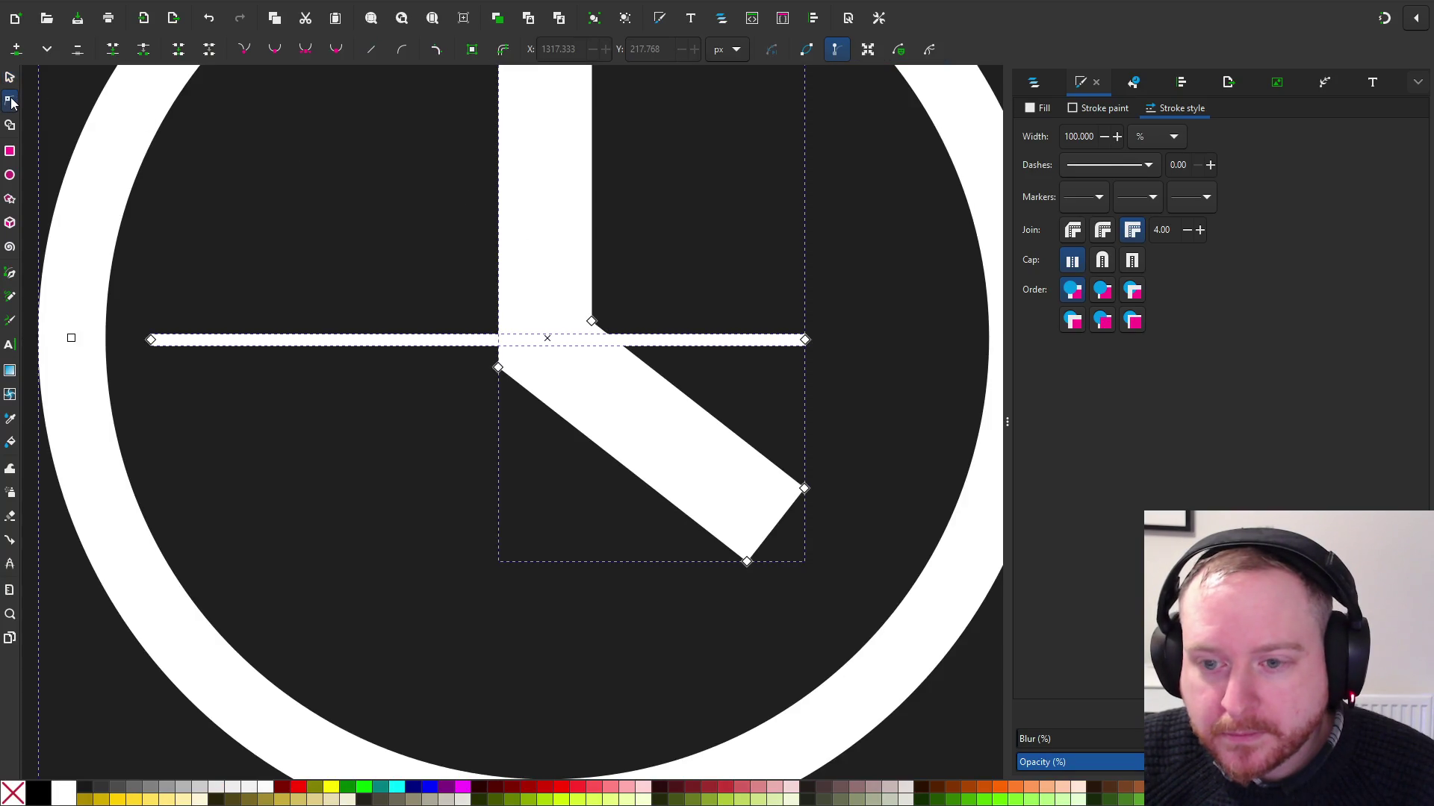
{"action": "scroll", "coordinate": [621, 393], "scroll_direction": "down", "scroll_amount": 4}
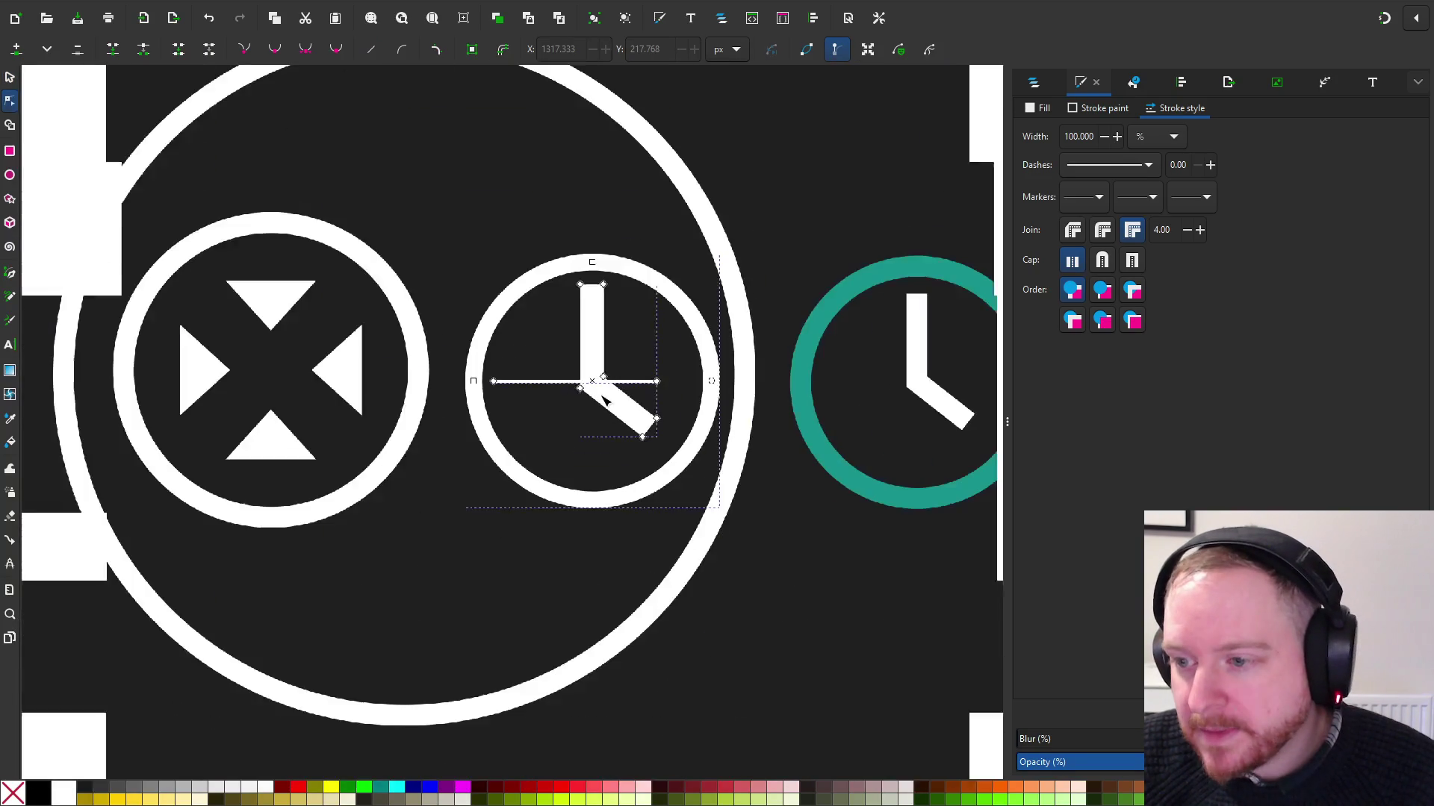
{"action": "scroll", "coordinate": [550, 368], "scroll_direction": "right", "scroll_amount": 3}
{"action": "scroll", "coordinate": [448, 254], "scroll_direction": "up", "scroll_amount": 4}
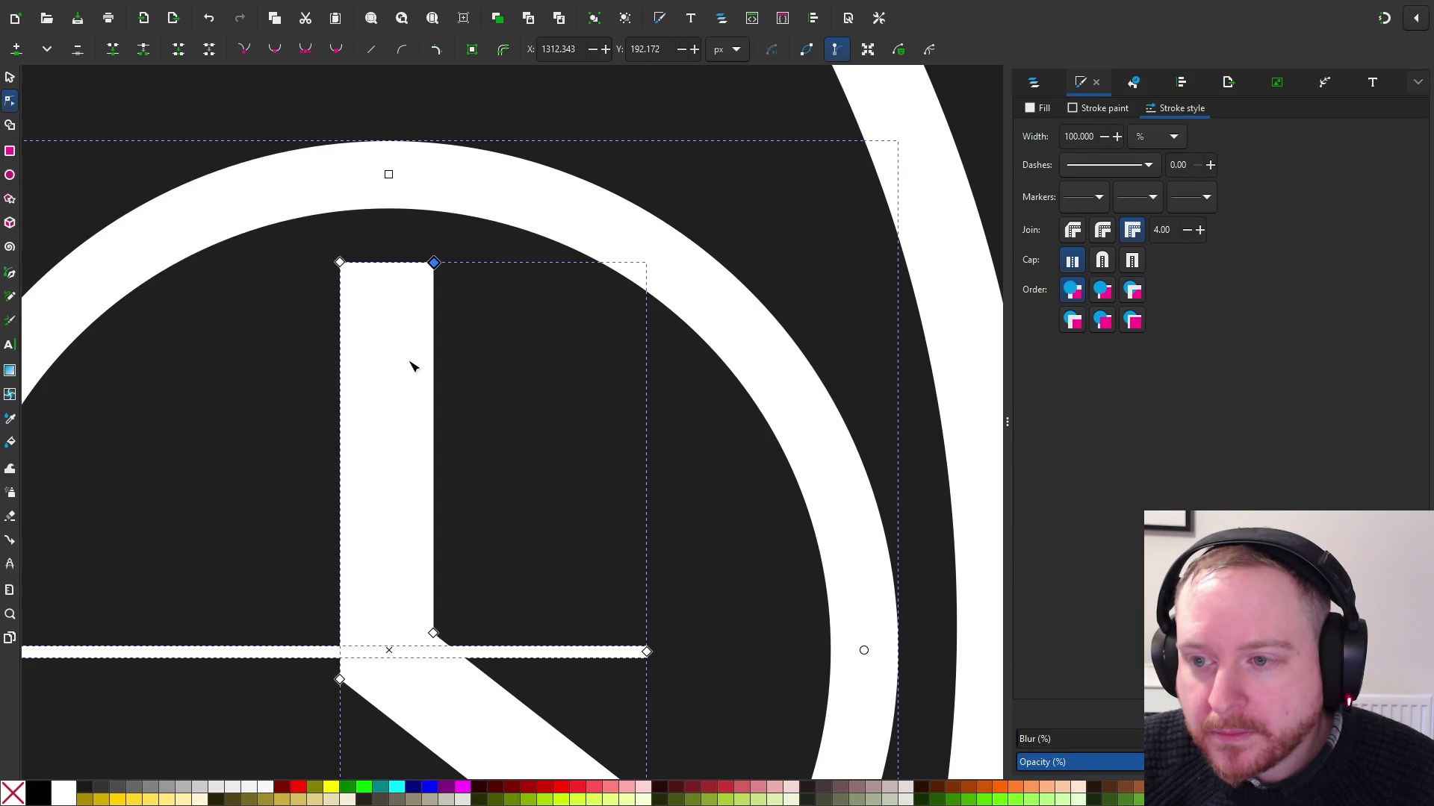
{"action": "scroll", "coordinate": [412, 365], "scroll_direction": "down", "scroll_amount": 4}
{"action": "key", "text": "s"}
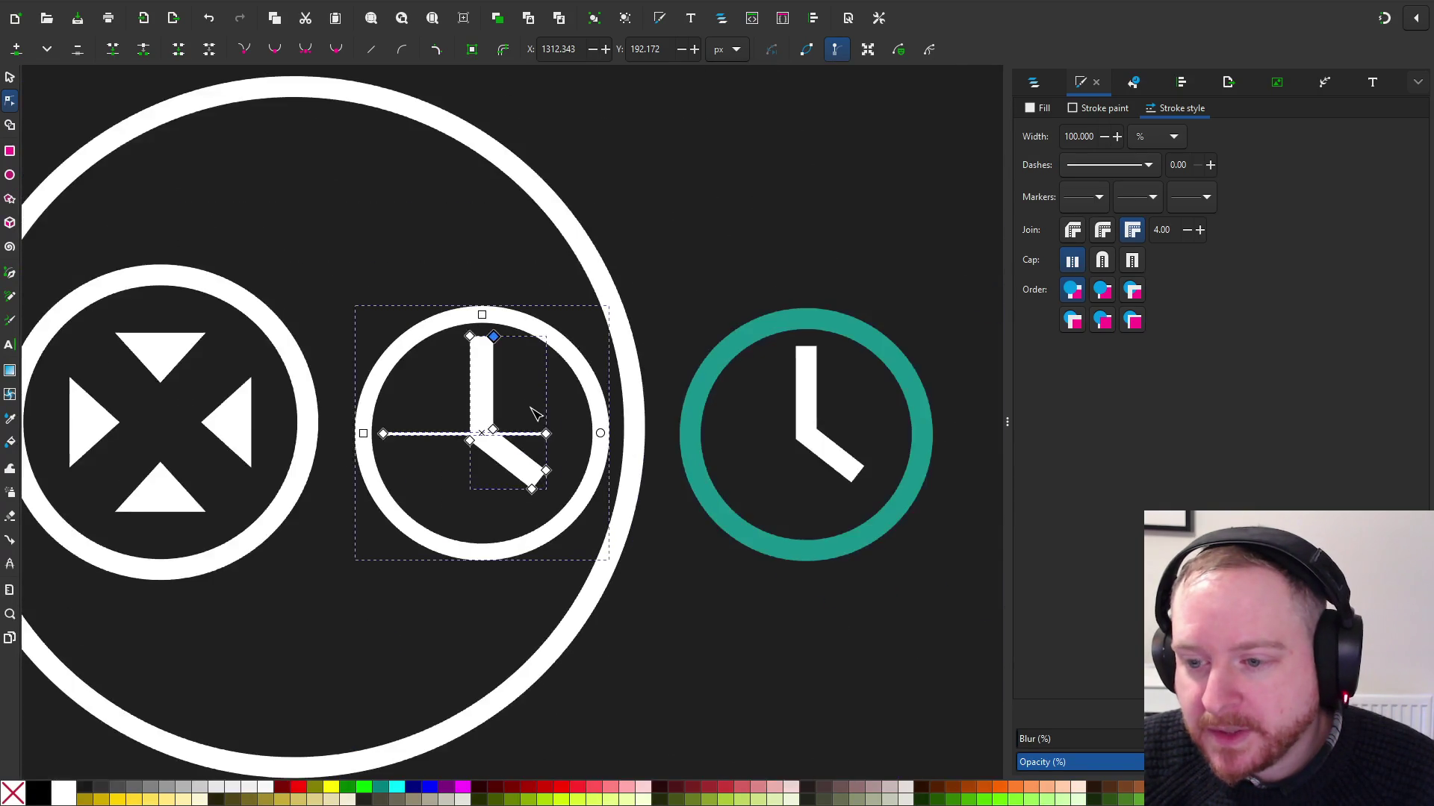
{"action": "key", "text": "Escape"}
{"action": "scroll", "coordinate": [365, 240], "scroll_direction": "down", "scroll_amount": 5}
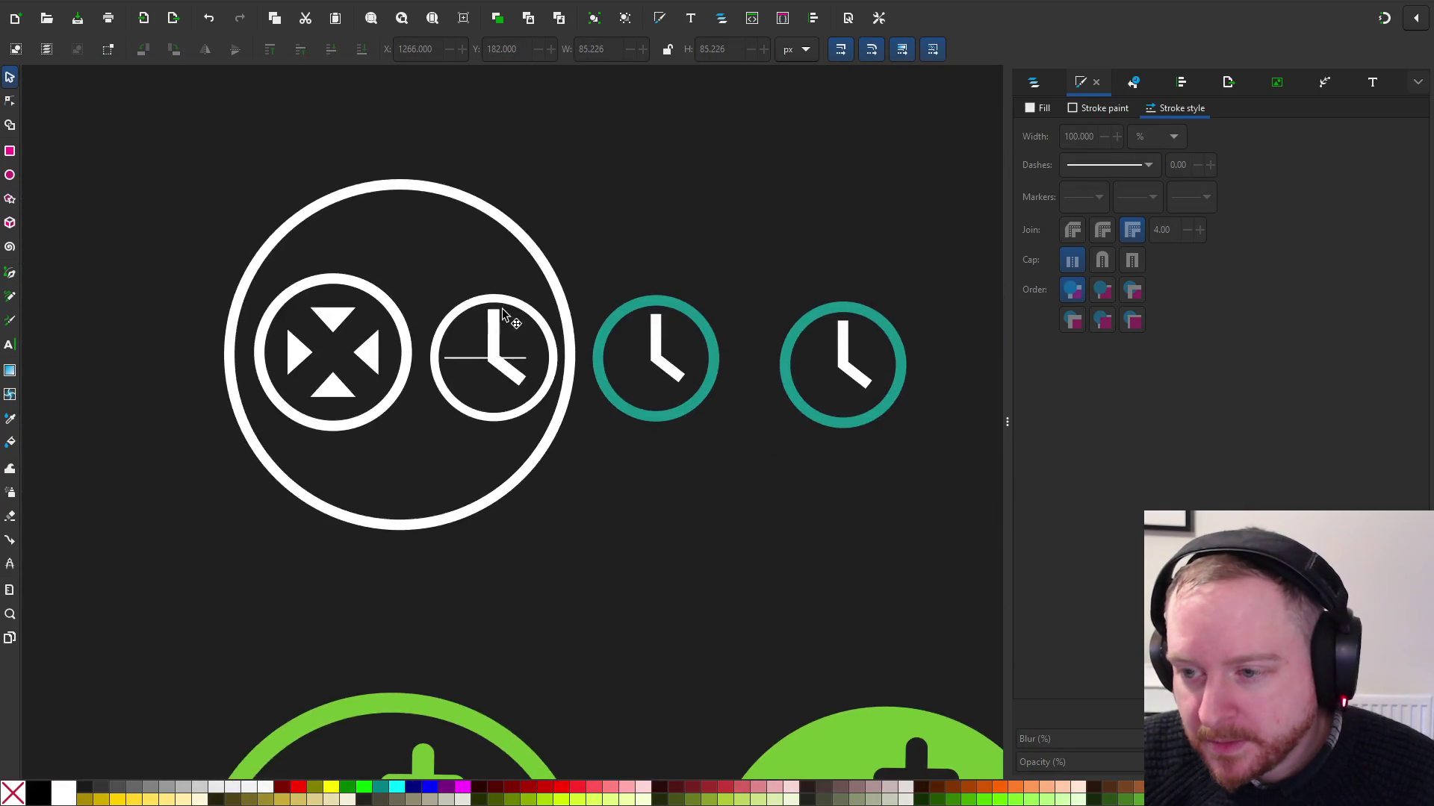
Delete the stray horizontal line crossing the white clock icon
{"action": "scroll", "coordinate": [458, 310], "scroll_direction": "up", "scroll_amount": 5}
{"action": "left_click", "coordinate": [463, 412]}
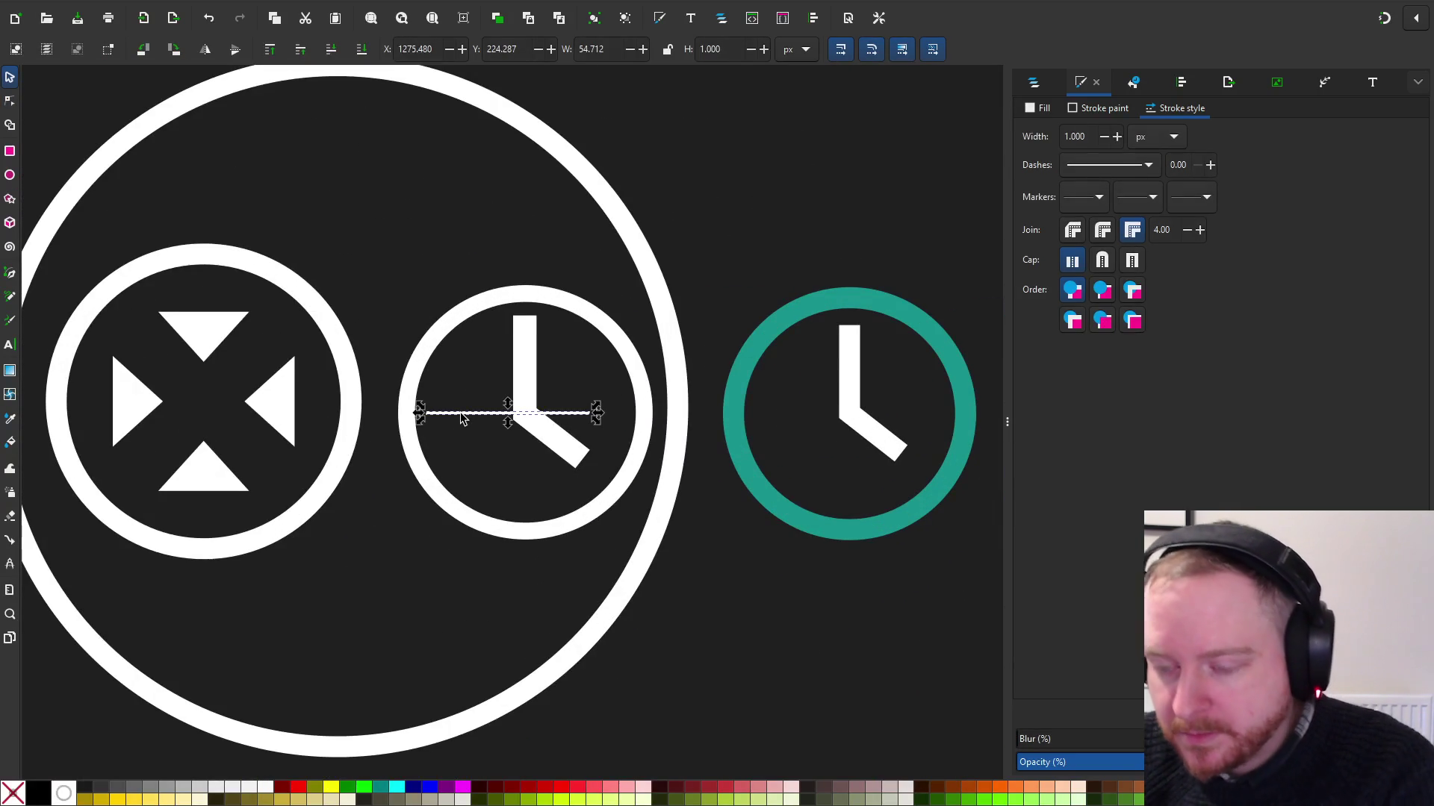
{"action": "key", "text": "Delete"}
Zoom out to view the INTERVAL icon row, then switch over to Unity
{"action": "scroll", "coordinate": [516, 321], "scroll_direction": "down", "scroll_amount": 1}
{"action": "scroll", "coordinate": [515, 321], "scroll_direction": "right", "scroll_amount": 3}
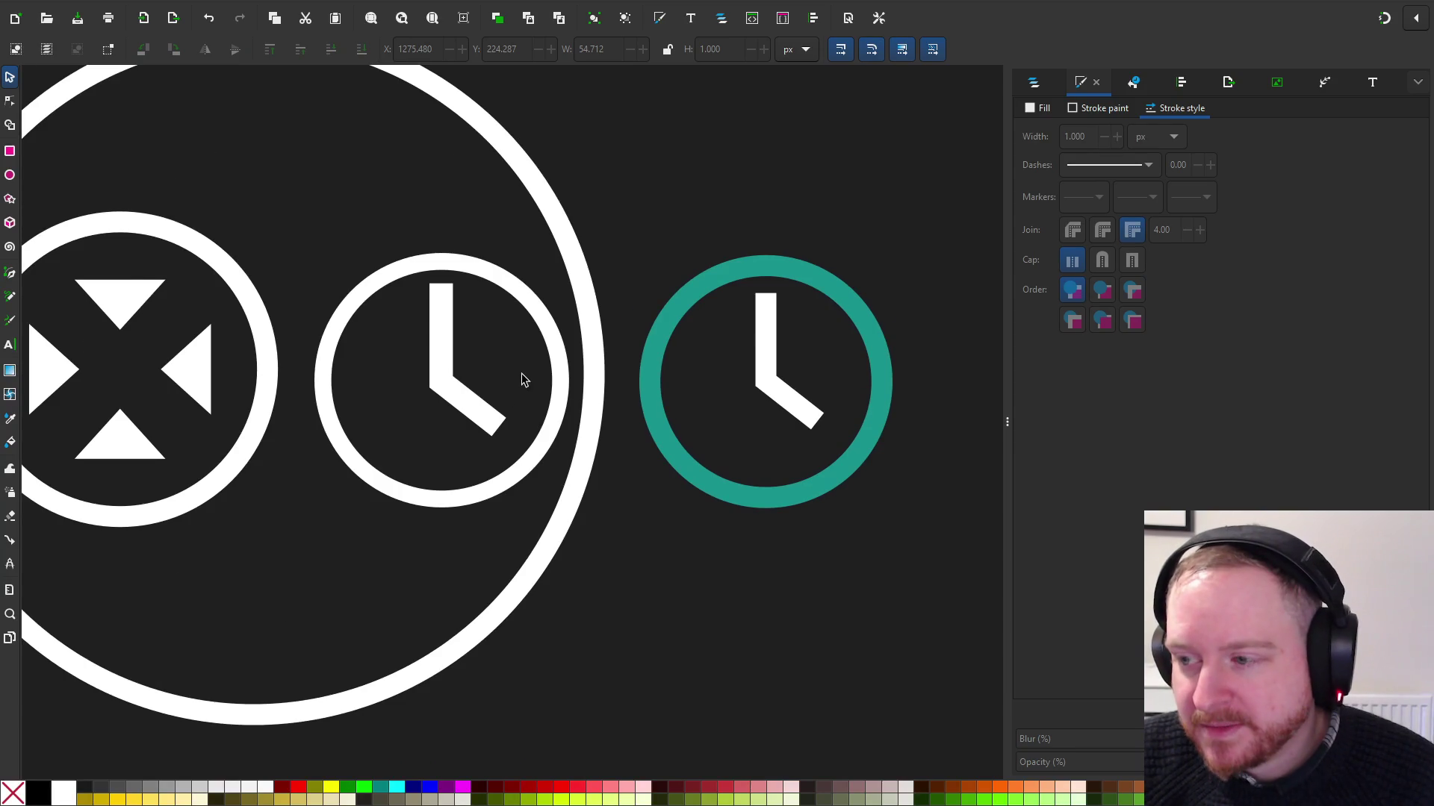
{"action": "scroll", "coordinate": [523, 379], "scroll_direction": "down", "scroll_amount": 3}
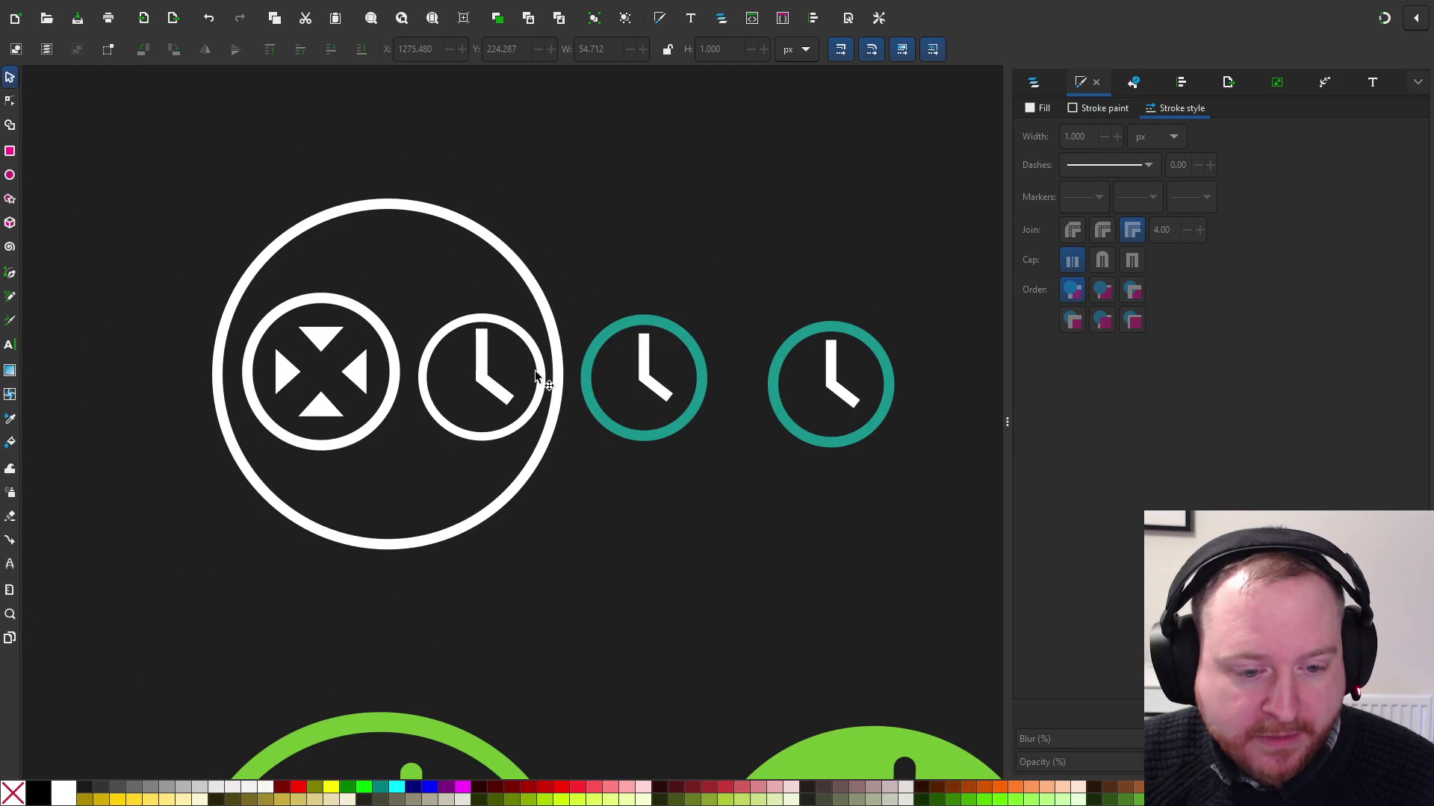
{"action": "scroll", "coordinate": [535, 377], "scroll_direction": "down", "scroll_amount": 2}
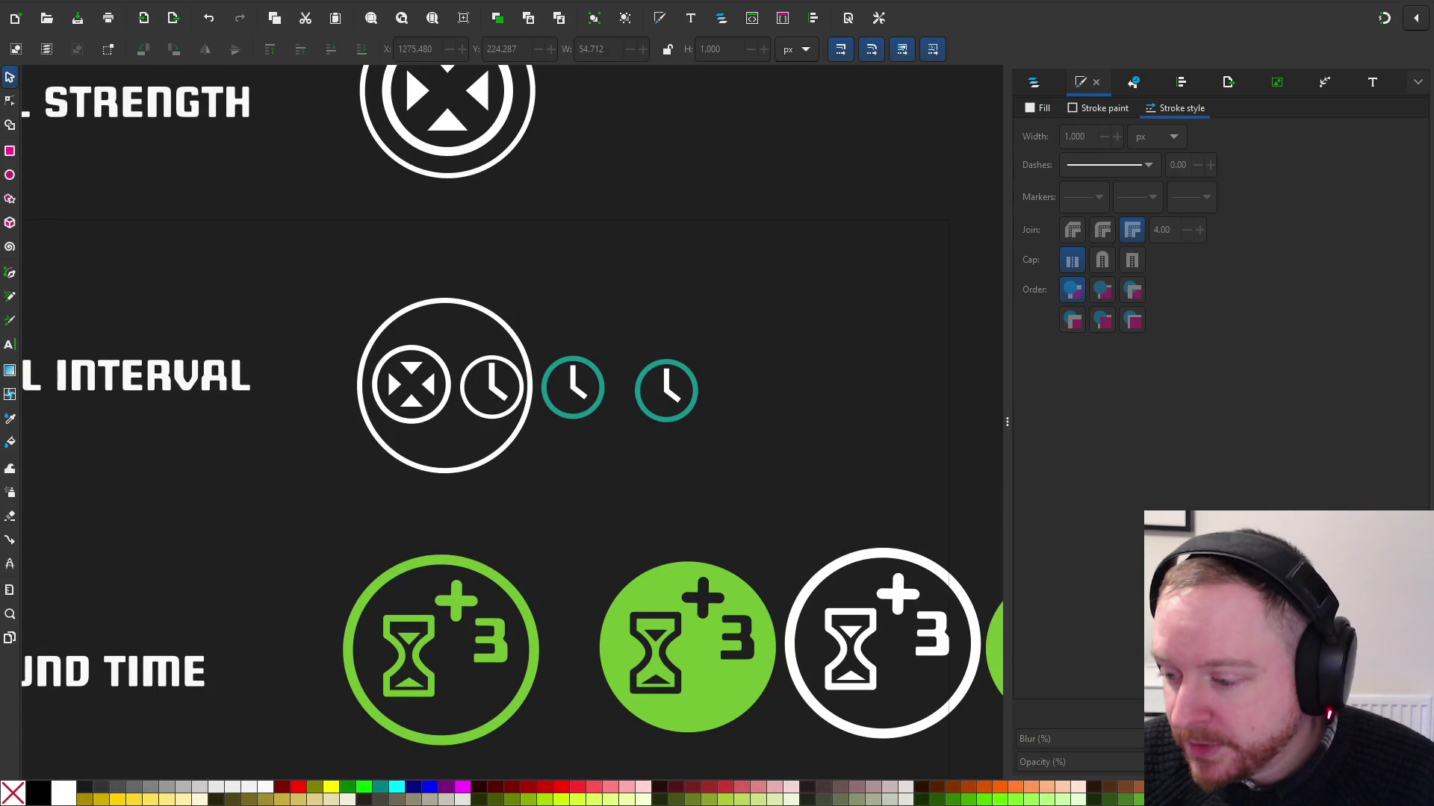
{"action": "key", "text": "alt+Tab"}
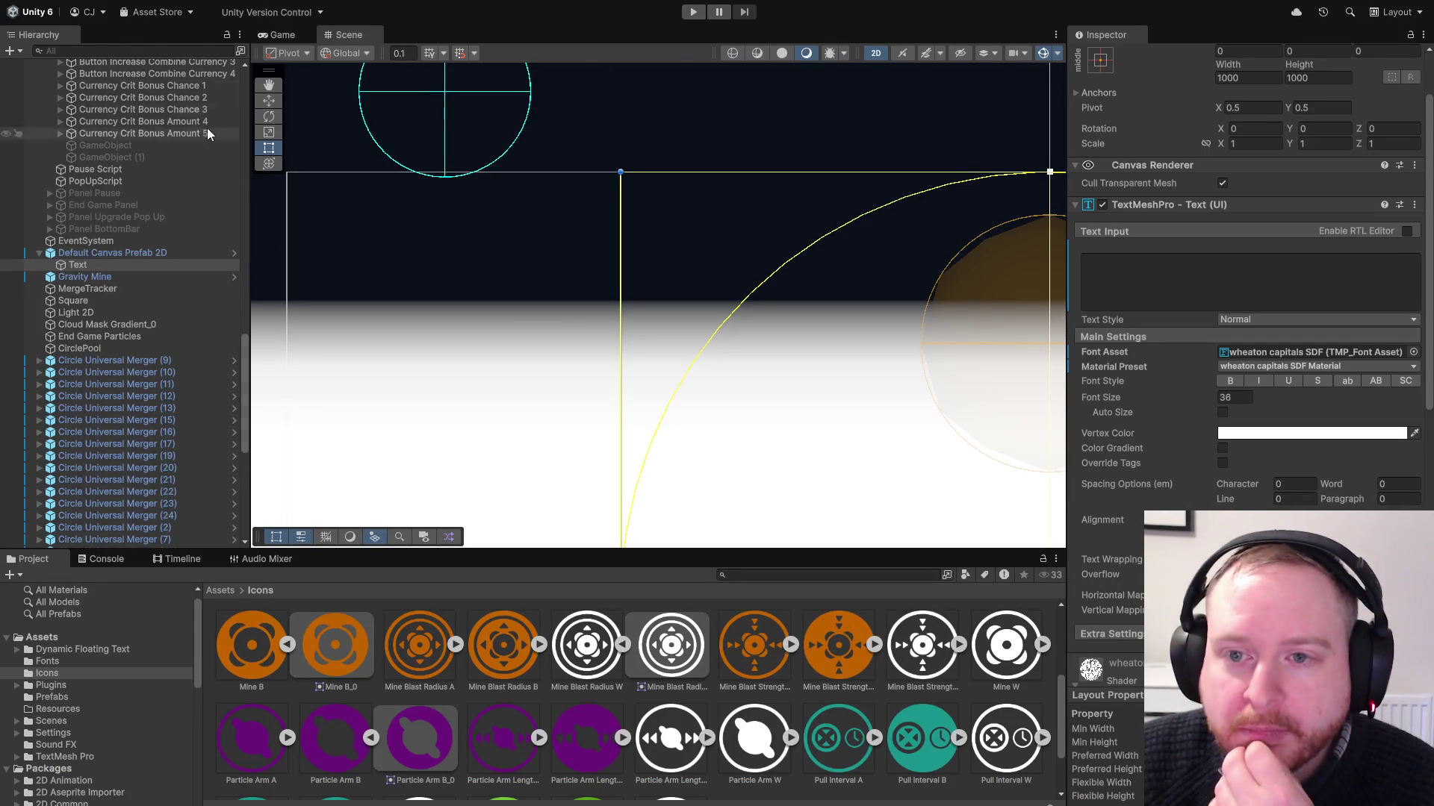
Scroll the Hierarchy to the top and open the SampleScene context menu
{"action": "left_click_drag", "start_coordinate": [244, 349], "coordinate": [186, 43]}
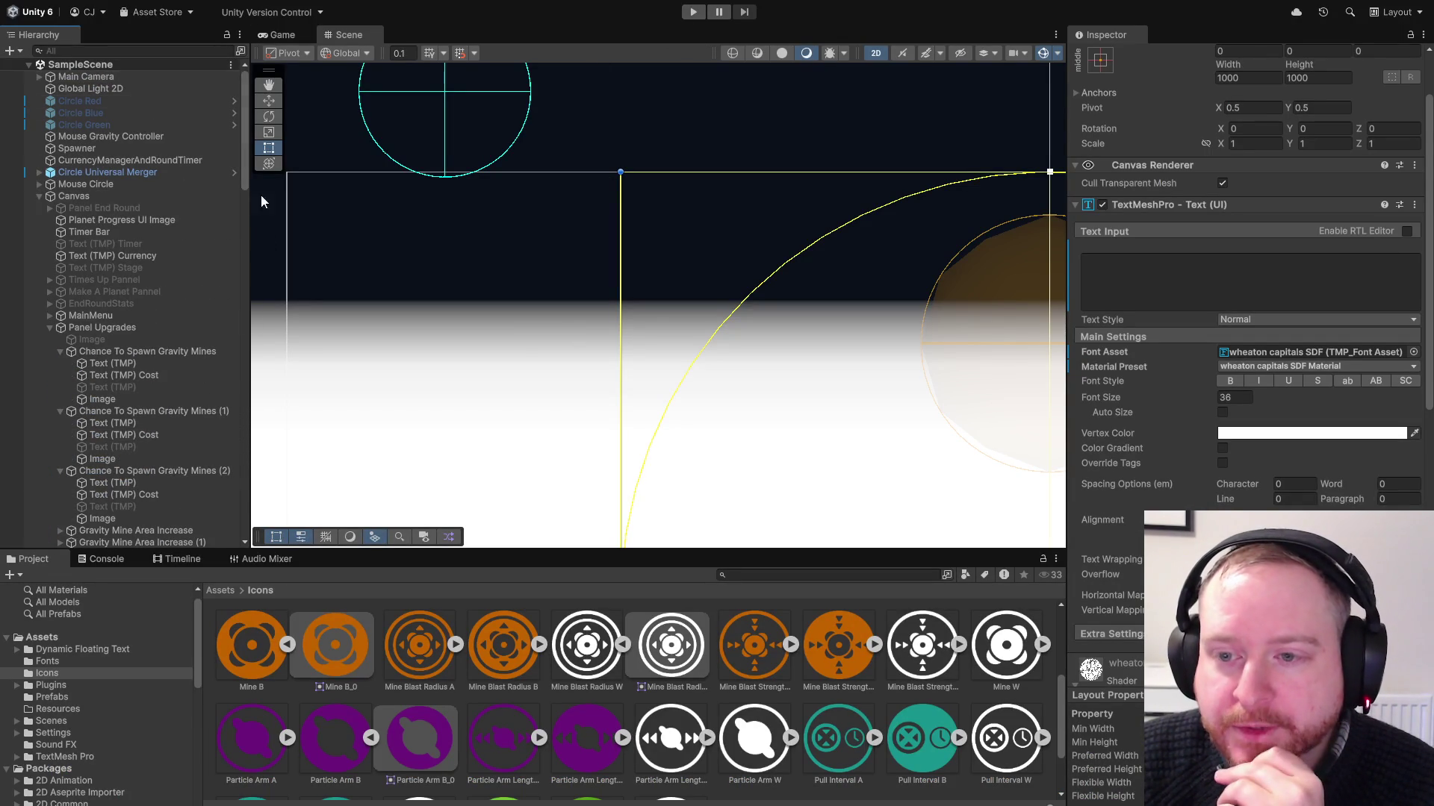
{"action": "left_click_drag", "start_coordinate": [241, 132], "coordinate": [254, 528]}
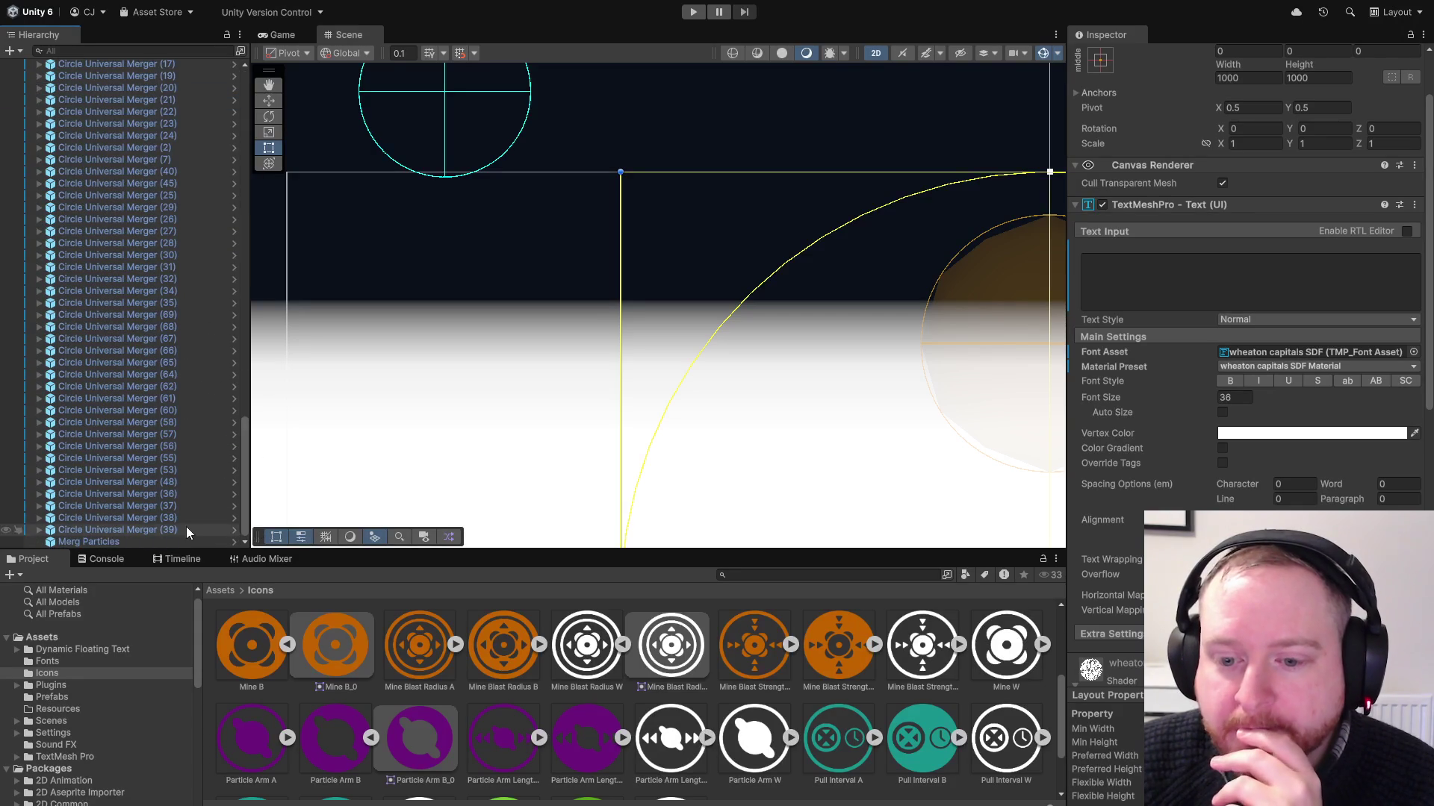
{"action": "scroll", "coordinate": [149, 366], "scroll_direction": "up", "scroll_amount": 10}
{"action": "scroll", "coordinate": [154, 370], "scroll_direction": "down", "scroll_amount": 10}
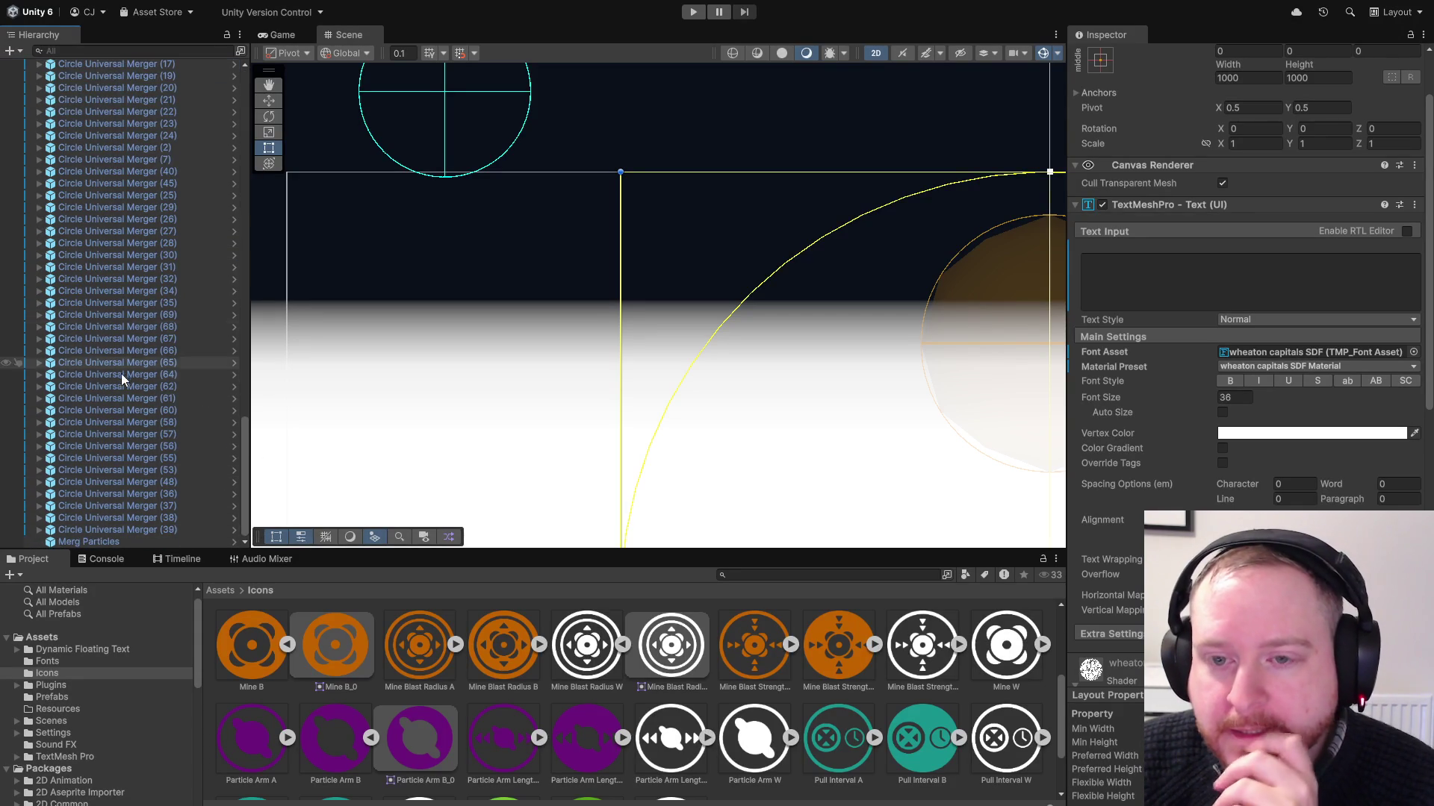
{"action": "scroll", "coordinate": [127, 381], "scroll_direction": "up", "scroll_amount": 15}
{"action": "scroll", "coordinate": [133, 358], "scroll_direction": "up", "scroll_amount": 10}
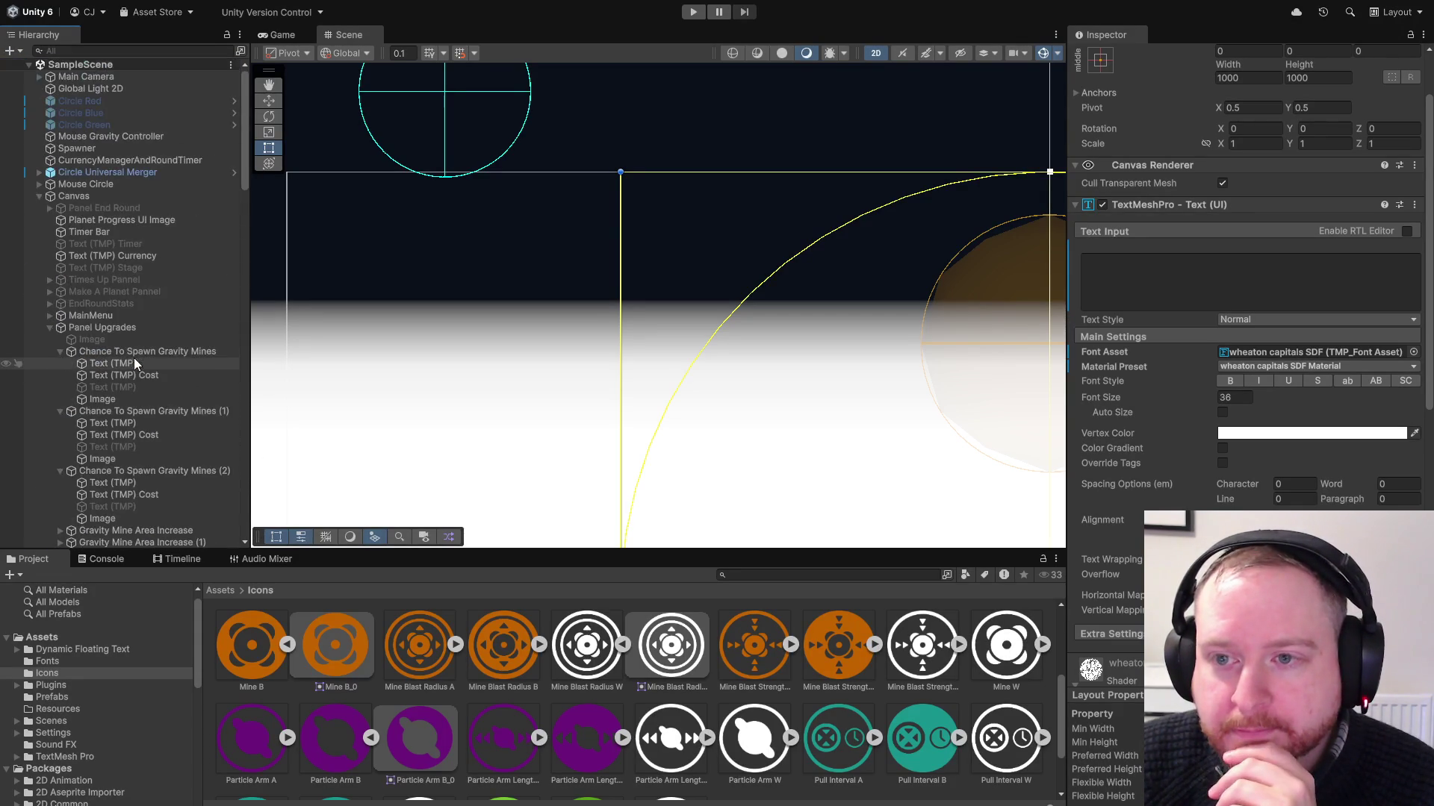
{"action": "left_click", "coordinate": [139, 77]}
{"action": "right_click", "coordinate": [139, 69]}
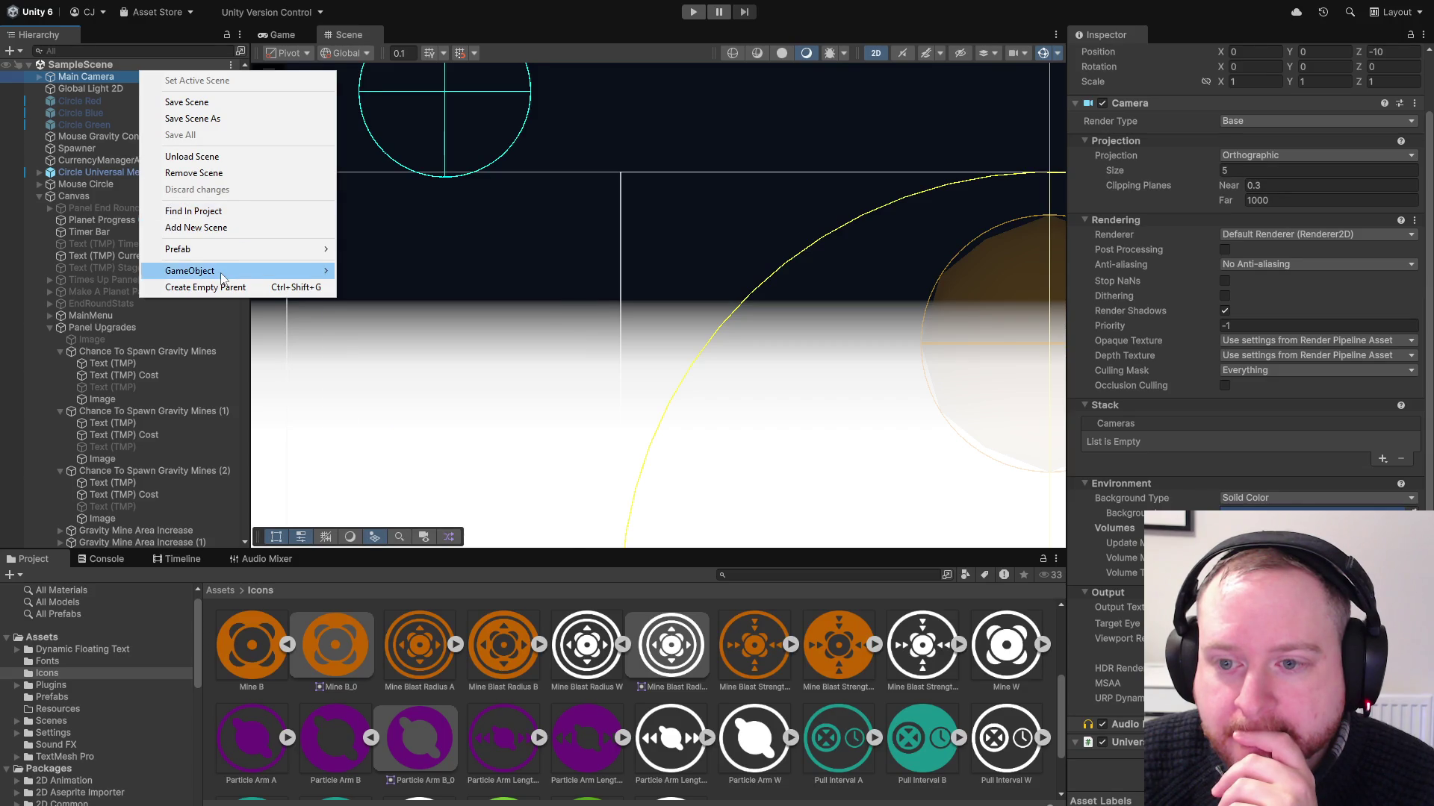
Create an empty GameObject and move it to the scene root
{"action": "mouse_move", "coordinate": [224, 271]}
{"action": "left_click", "coordinate": [385, 270]}
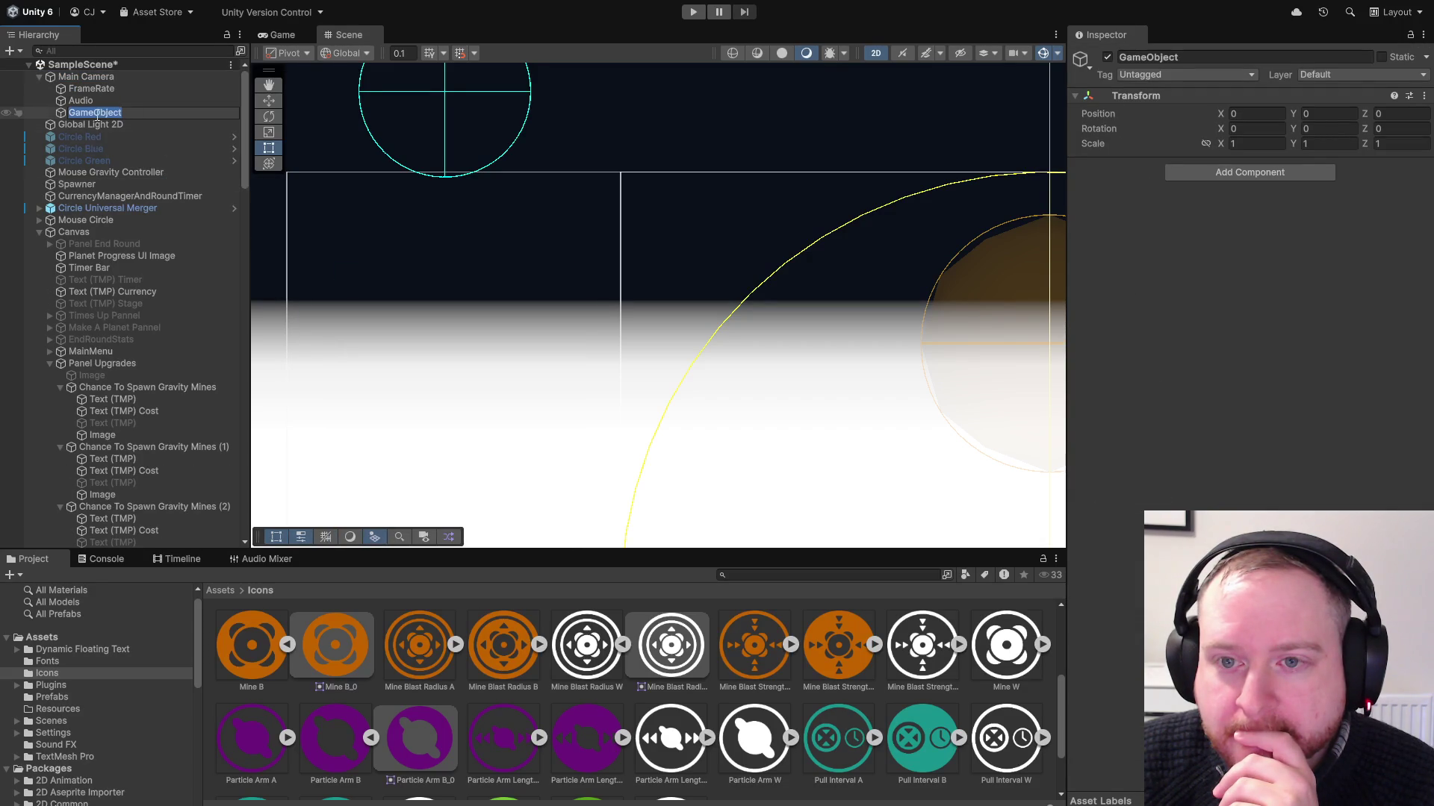
{"action": "left_click_drag", "start_coordinate": [94, 112], "coordinate": [97, 80]}
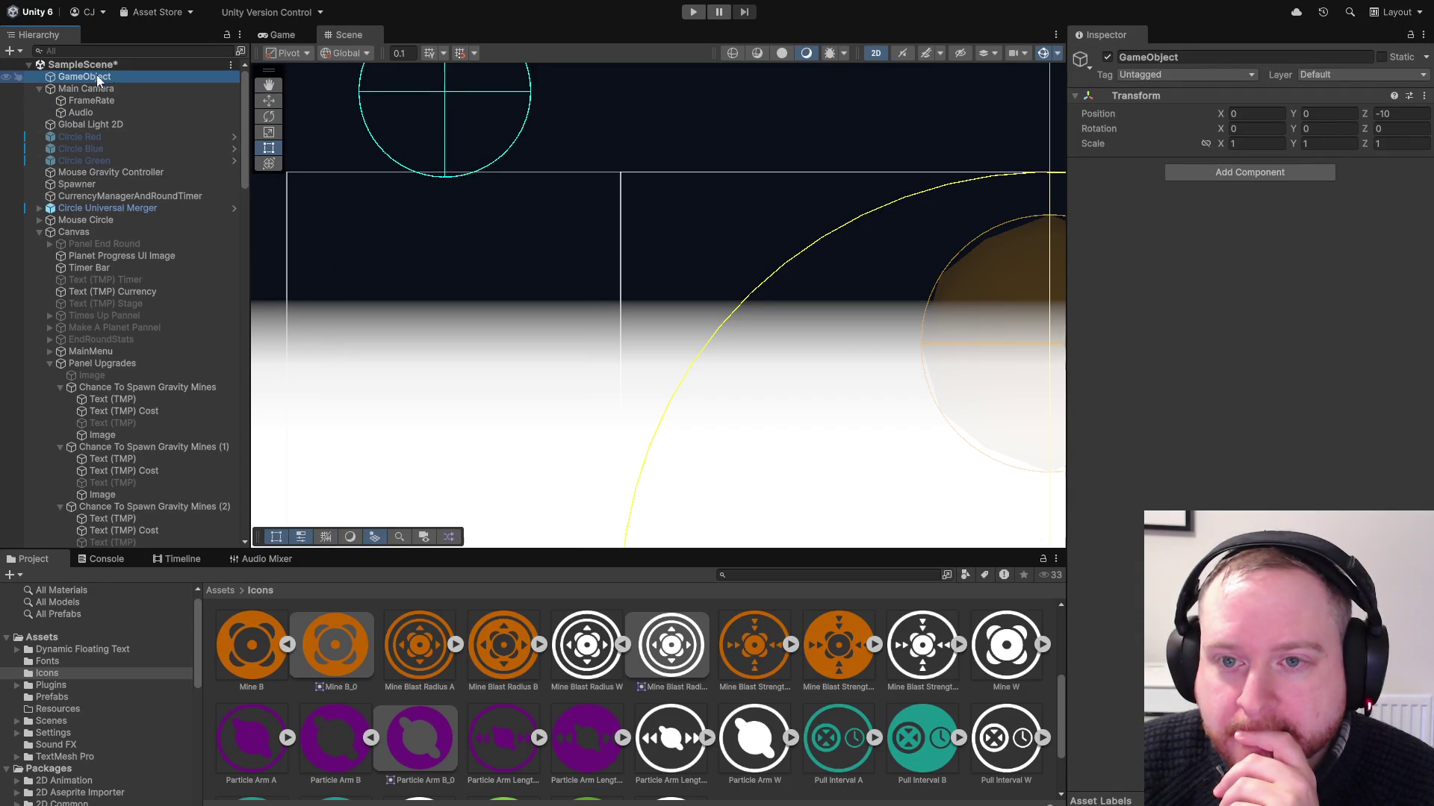
Give the new GameObject a Circle Collider 2D (radius 0.5) and a Sprite Renderer
{"action": "left_click", "coordinate": [1271, 172]}
{"action": "type", "text": "cir"}
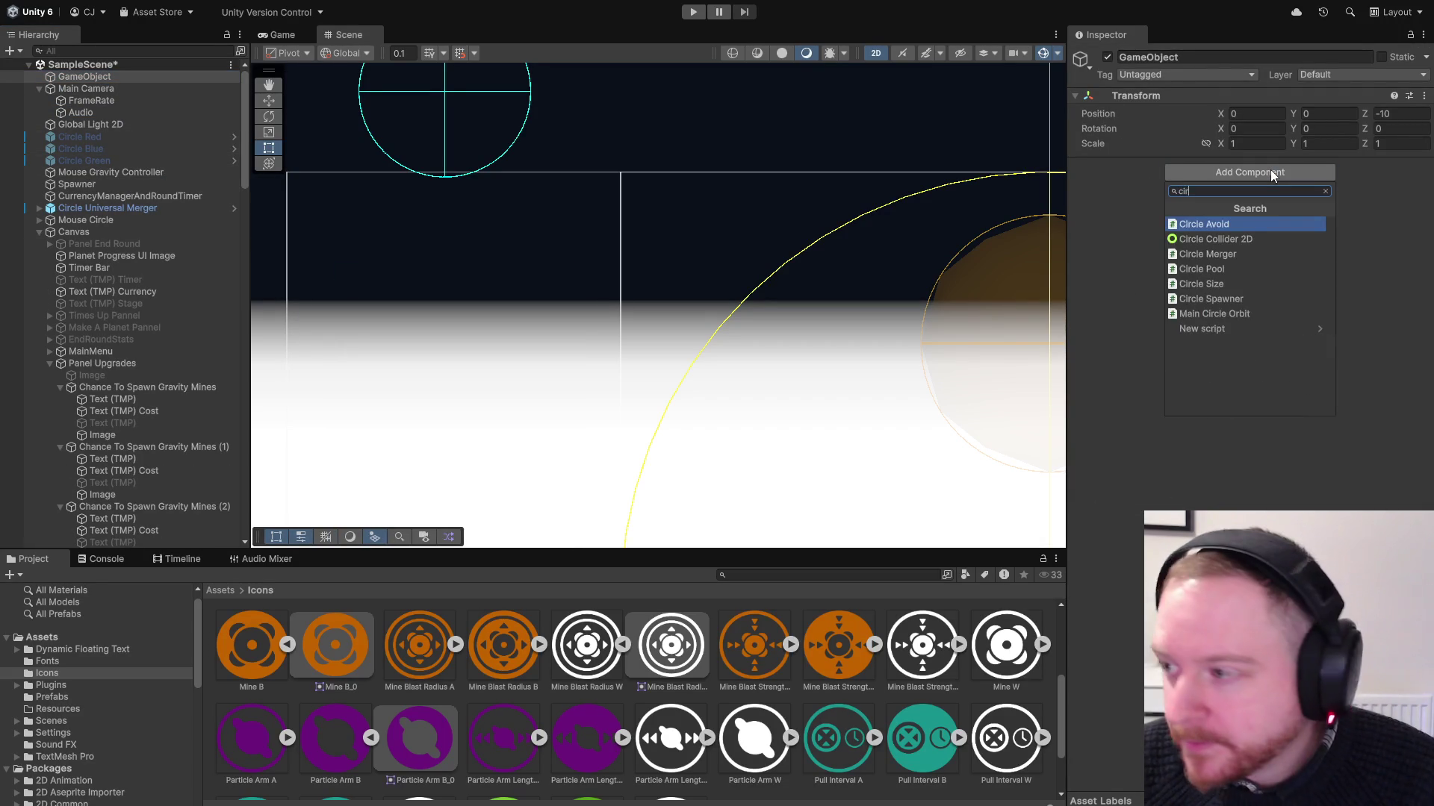
{"action": "left_click", "coordinate": [1286, 239]}
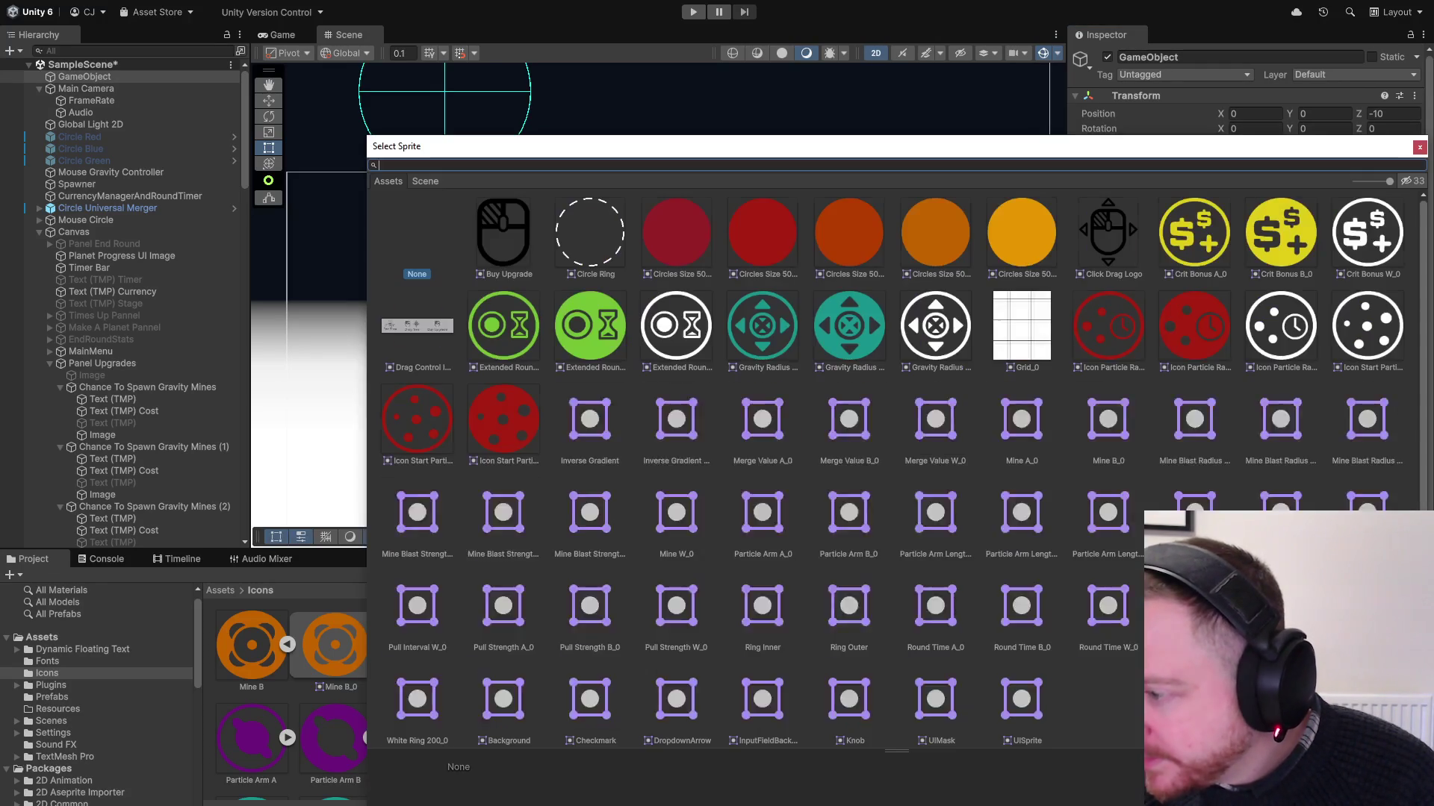
{"action": "left_click", "coordinate": [1422, 187]}
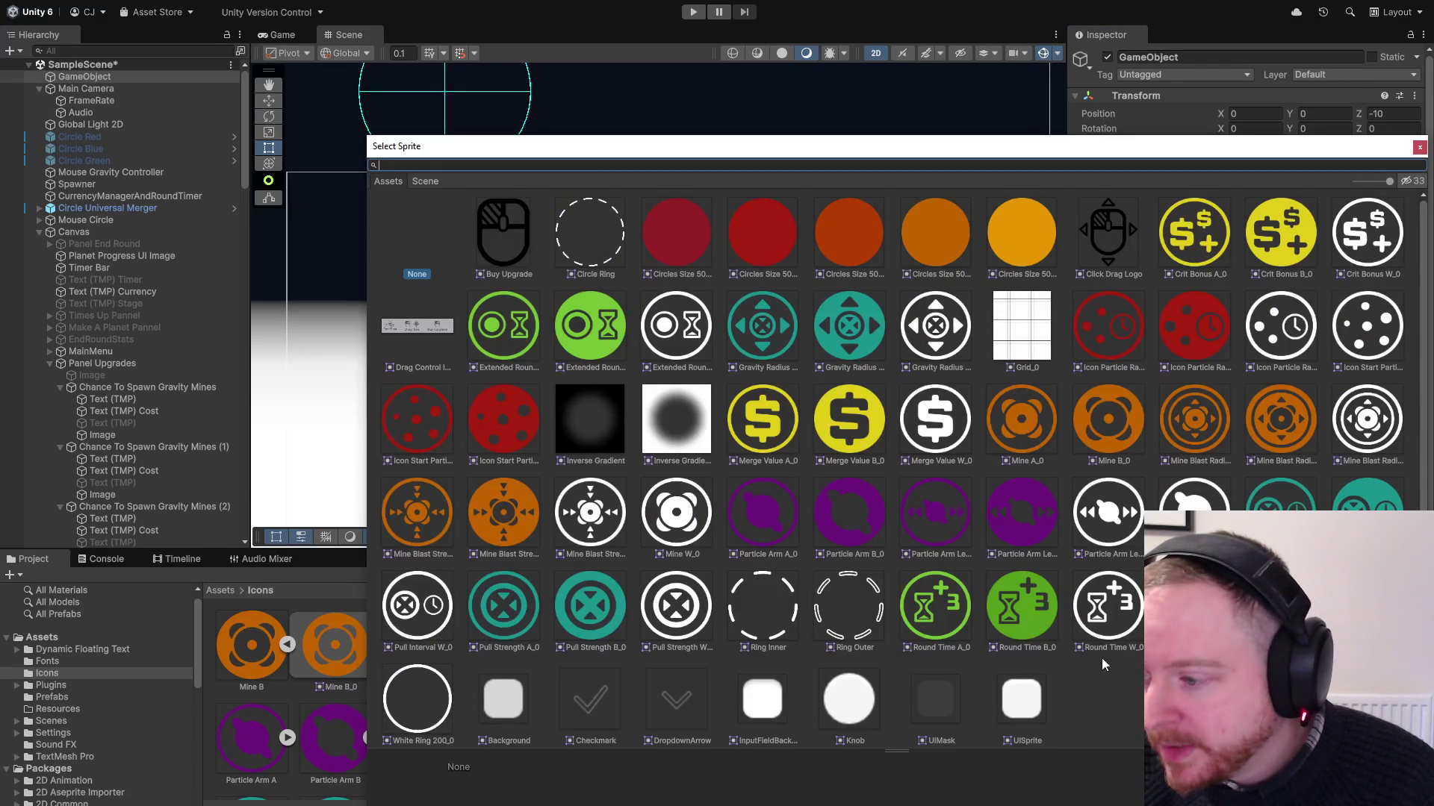
Assign a white circle sprite to the GameObject and deactivate Panel Upgrades
{"action": "double_click", "coordinate": [849, 698]}
{"action": "scroll", "coordinate": [585, 330], "scroll_direction": "down", "scroll_amount": 4}
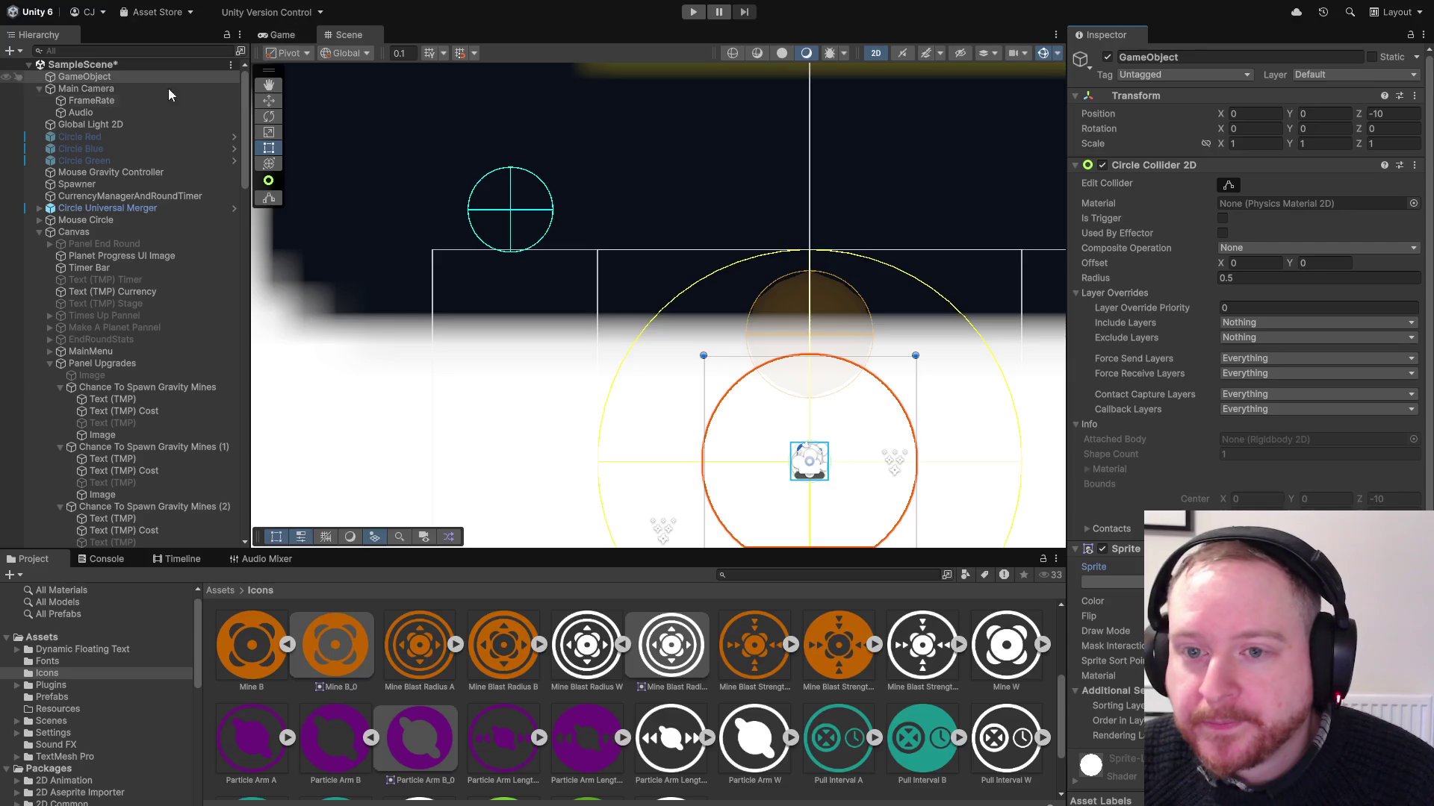
{"action": "left_click", "coordinate": [140, 256]}
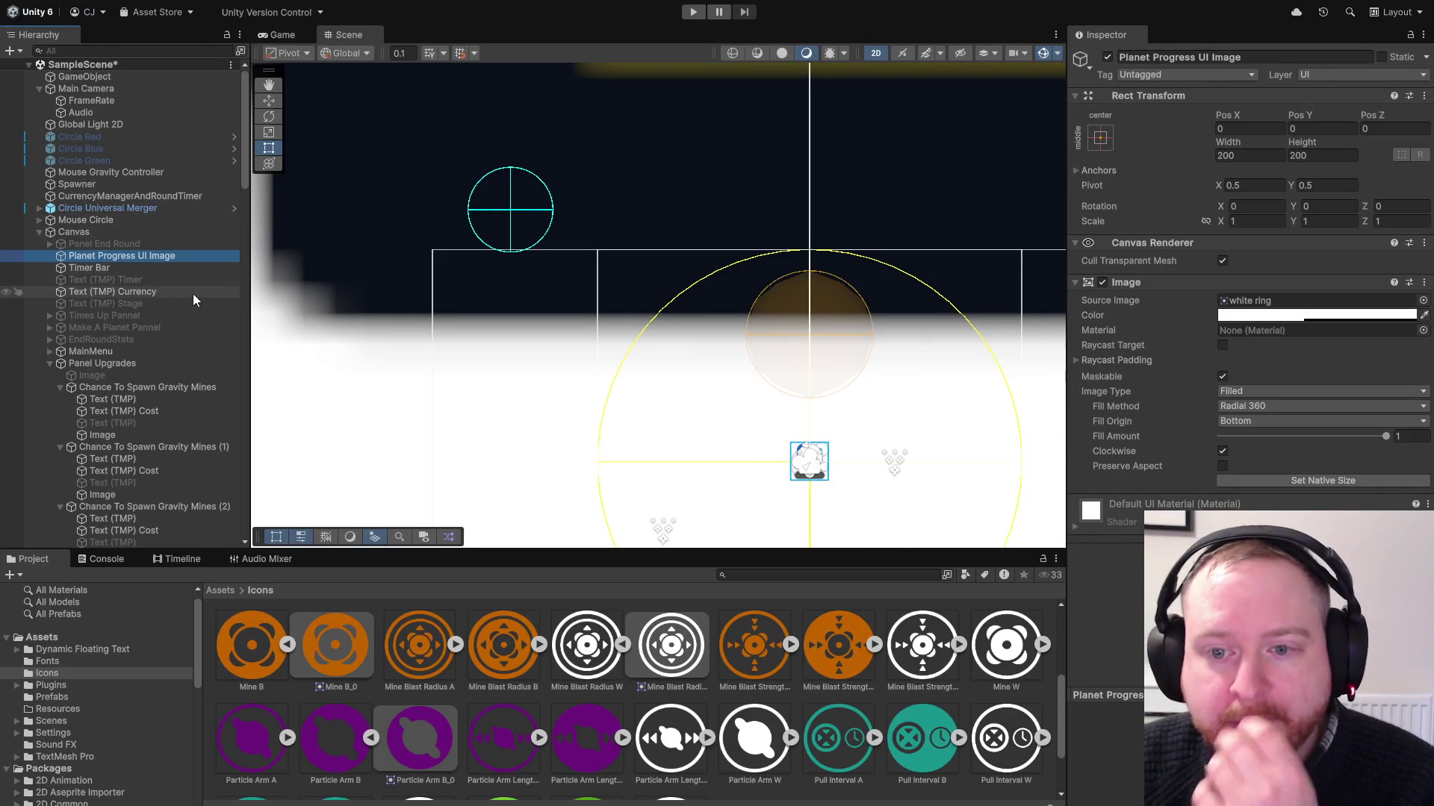
{"action": "left_click", "coordinate": [163, 364]}
{"action": "left_click", "coordinate": [1107, 56]}
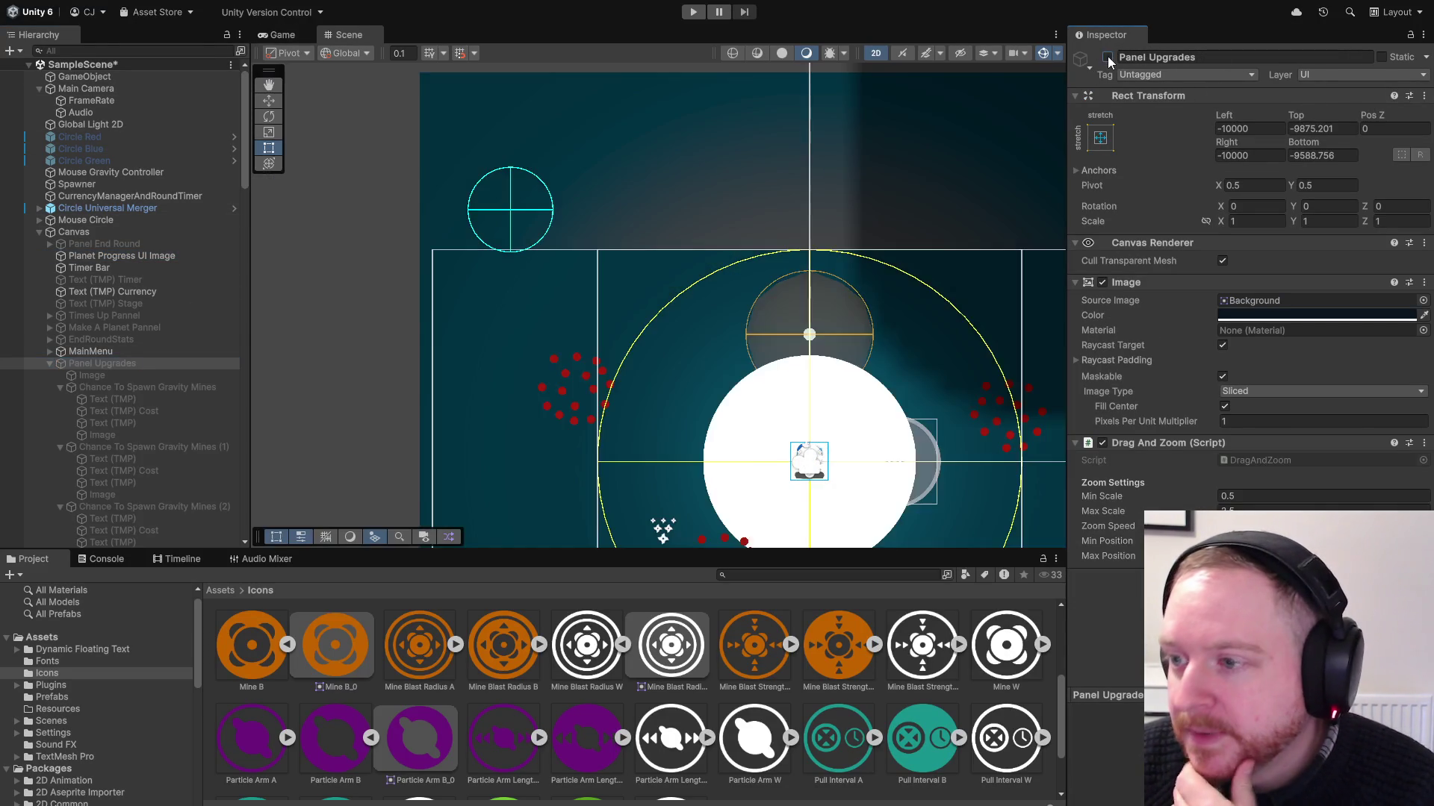
Move the circle object to Position X -4.9 and remove its Sprite Renderer
{"action": "scroll", "coordinate": [747, 299], "scroll_direction": "down", "scroll_amount": 2}
{"action": "left_click_drag", "start_coordinate": [746, 298], "coordinate": [514, 105]}
{"action": "scroll", "coordinate": [576, 171], "scroll_direction": "up", "scroll_amount": 2}
{"action": "scroll", "coordinate": [576, 171], "scroll_direction": "up", "scroll_amount": 1}
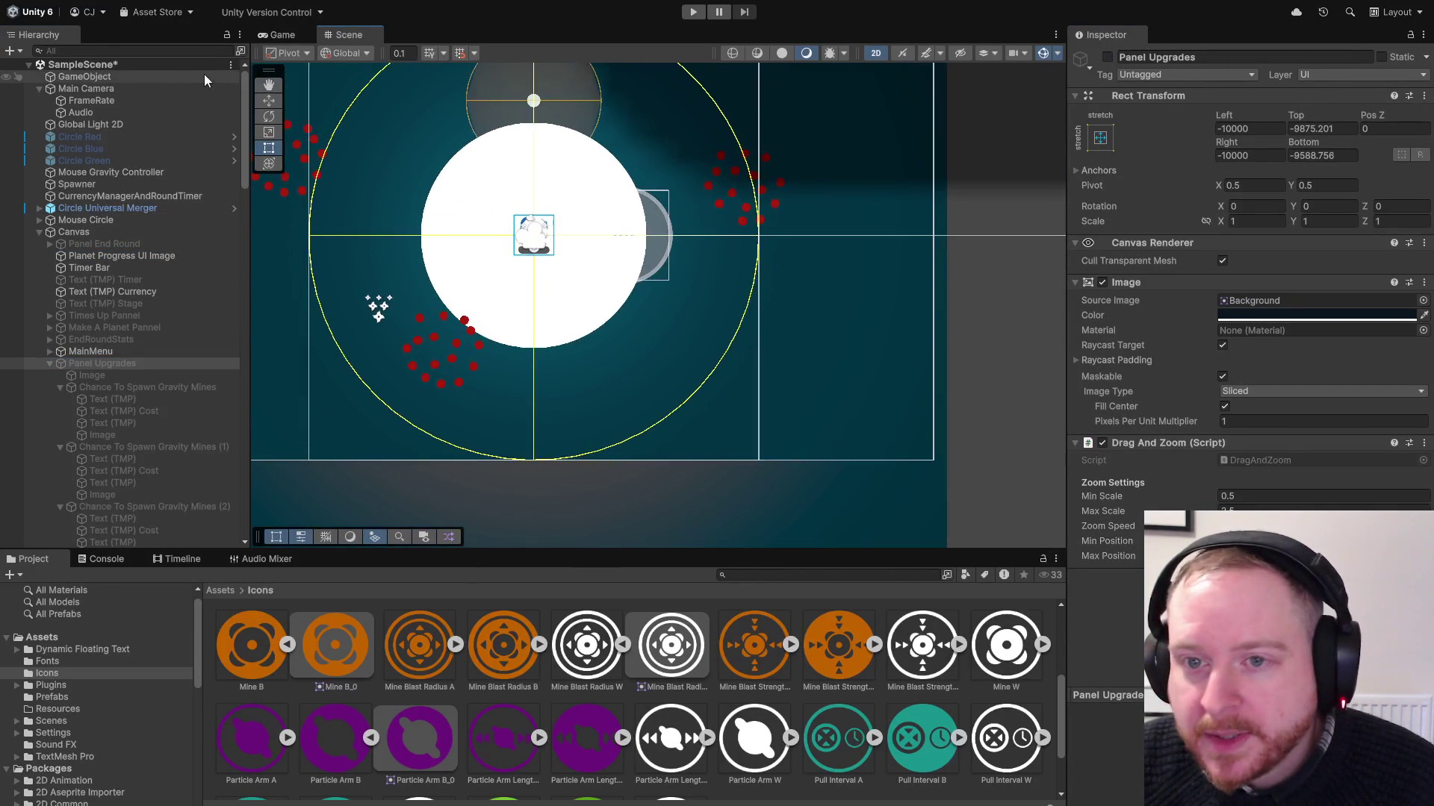
{"action": "left_click", "coordinate": [556, 214]}
{"action": "scroll", "coordinate": [556, 214], "scroll_direction": "down", "scroll_amount": 2}
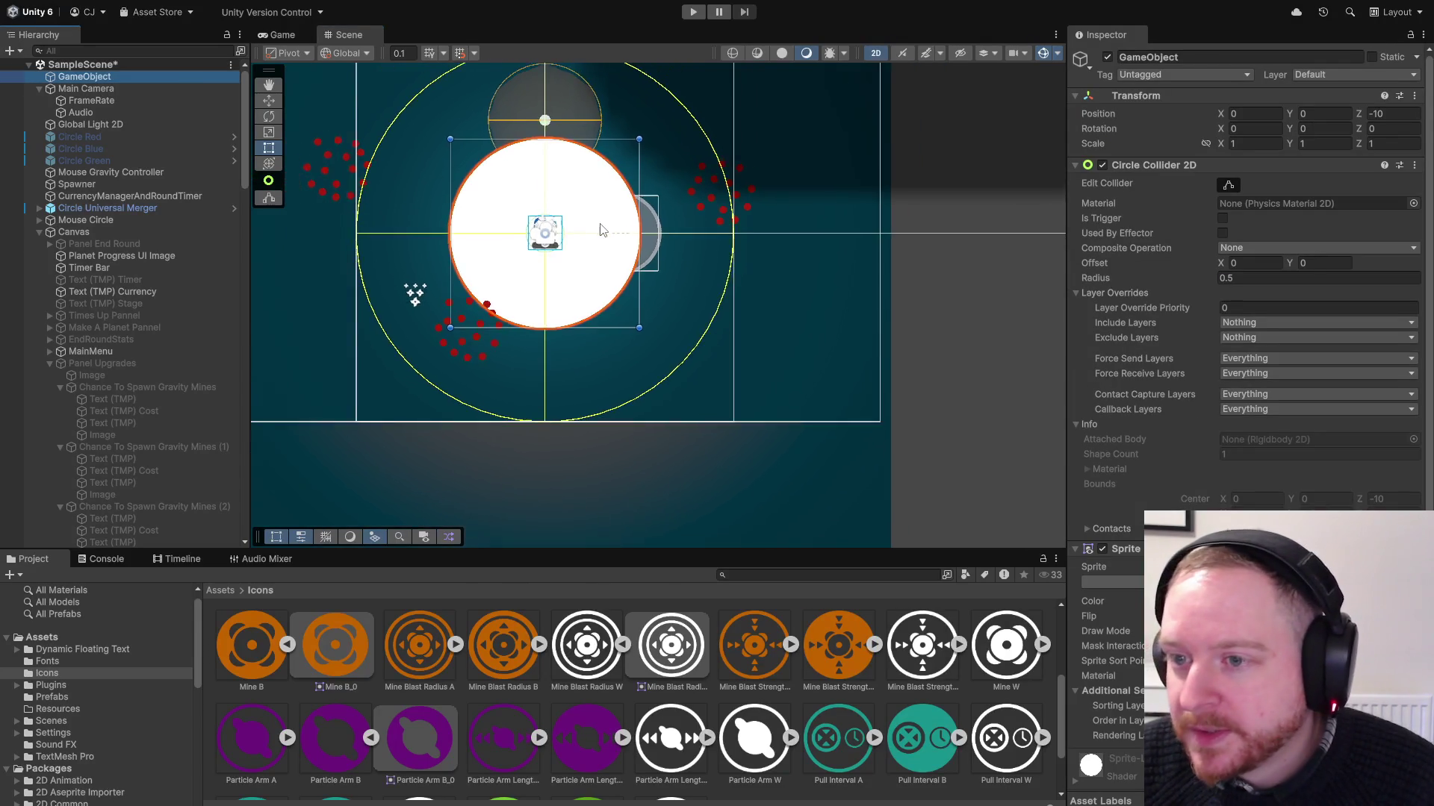
{"action": "left_click_drag", "start_coordinate": [1221, 114], "coordinate": [1097, 127]}
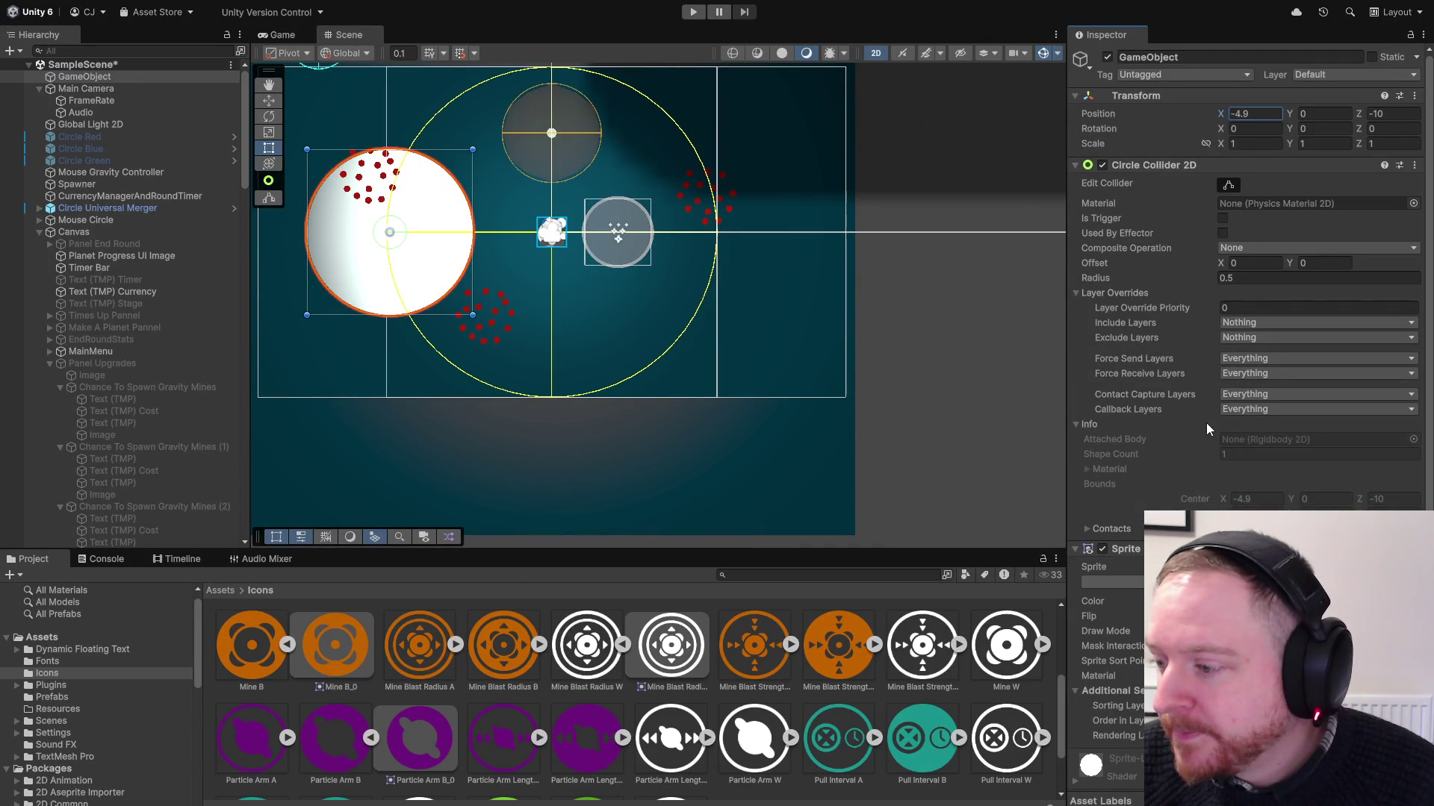
{"action": "left_click", "coordinate": [1170, 560]}
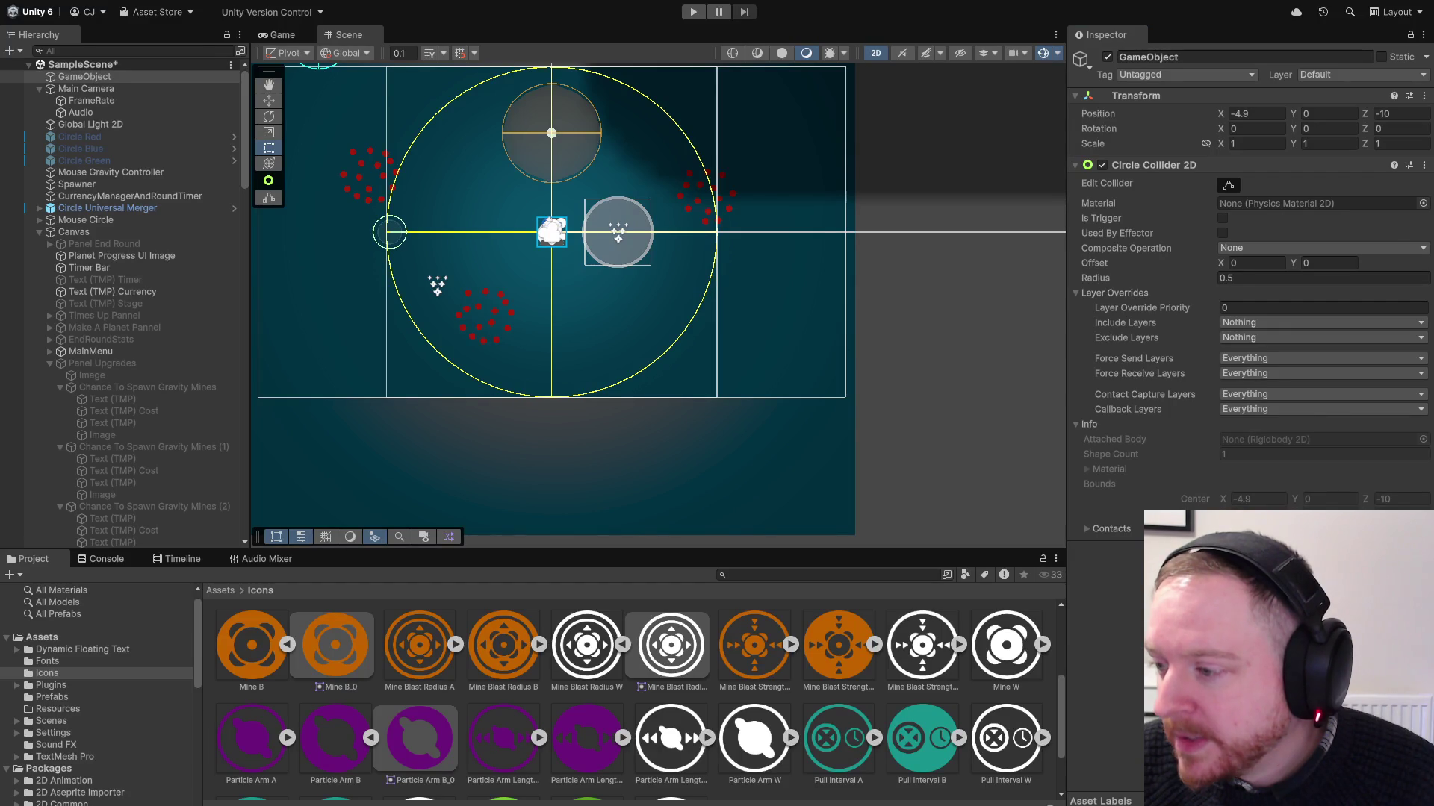
Add an empty child GameObject with a Sprite Renderer using the White Circle 500 sprite
{"action": "right_click", "coordinate": [153, 78]}
{"action": "left_click", "coordinate": [203, 341]}
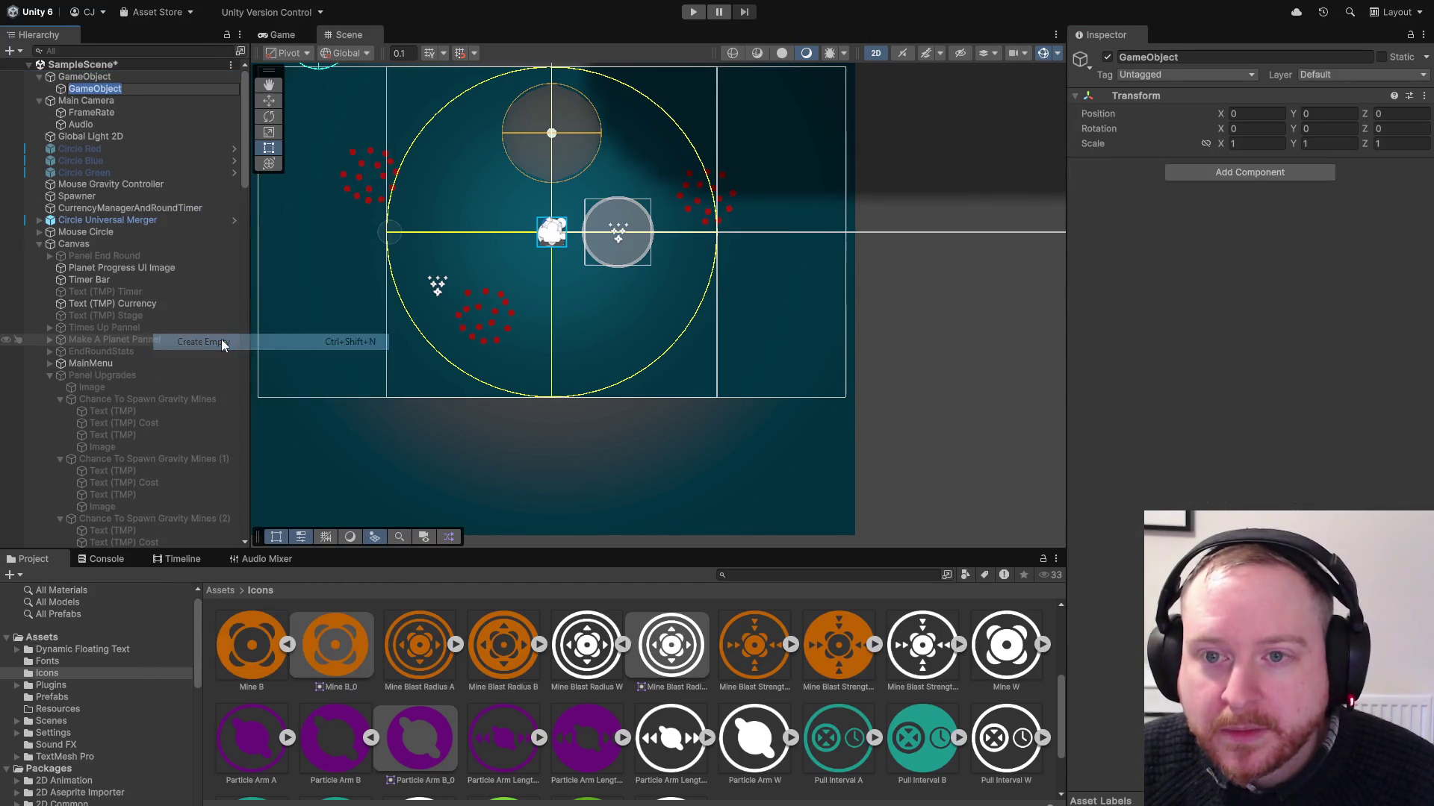
{"action": "left_click", "coordinate": [1247, 172]}
{"action": "key", "text": "Return"}
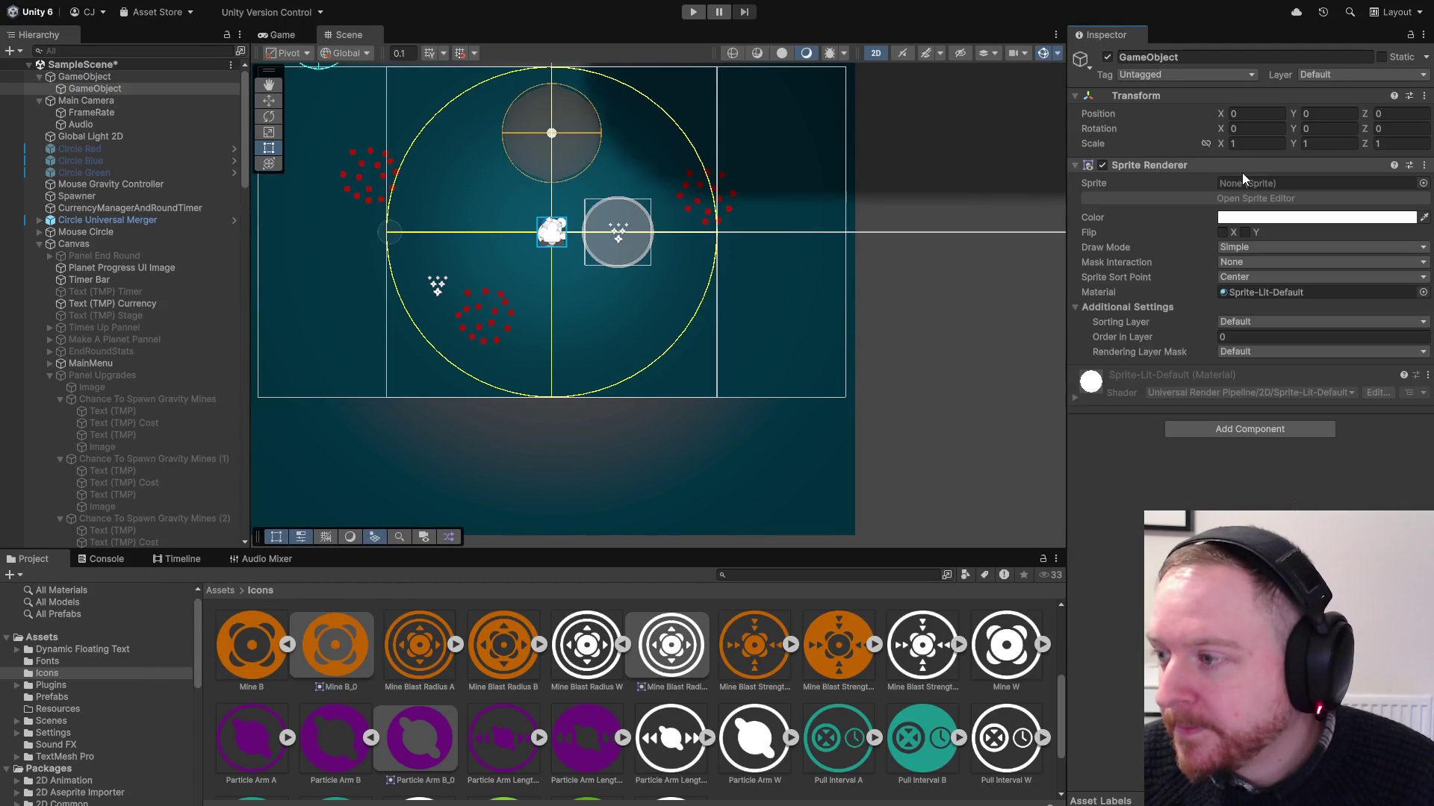
{"action": "left_click", "coordinate": [1422, 183]}
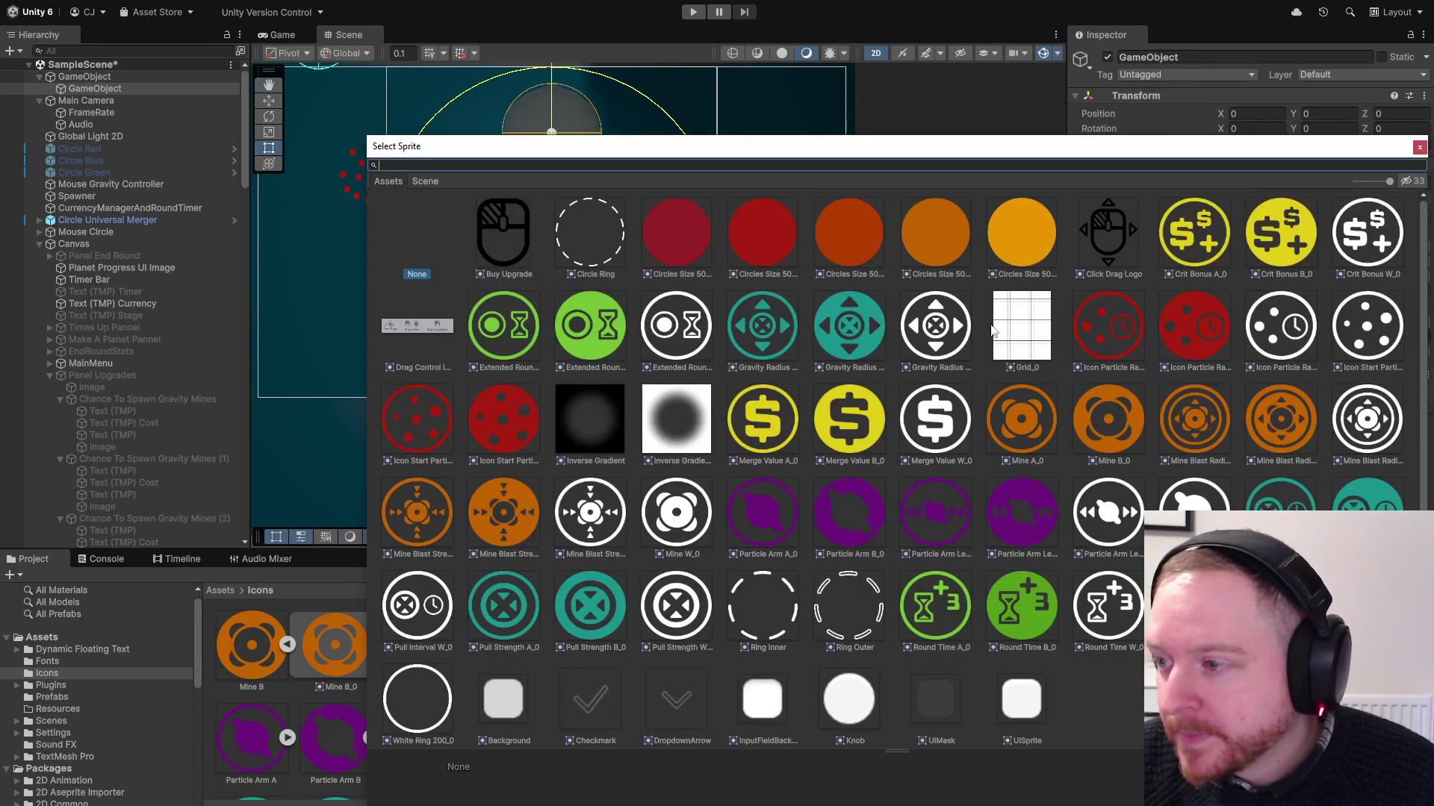
{"action": "left_click", "coordinate": [691, 237]}
Scale the child circle to 0.2 on X and Y, then select the parent GameObject
{"action": "left_click", "coordinate": [152, 82], "text": "ctrl"}
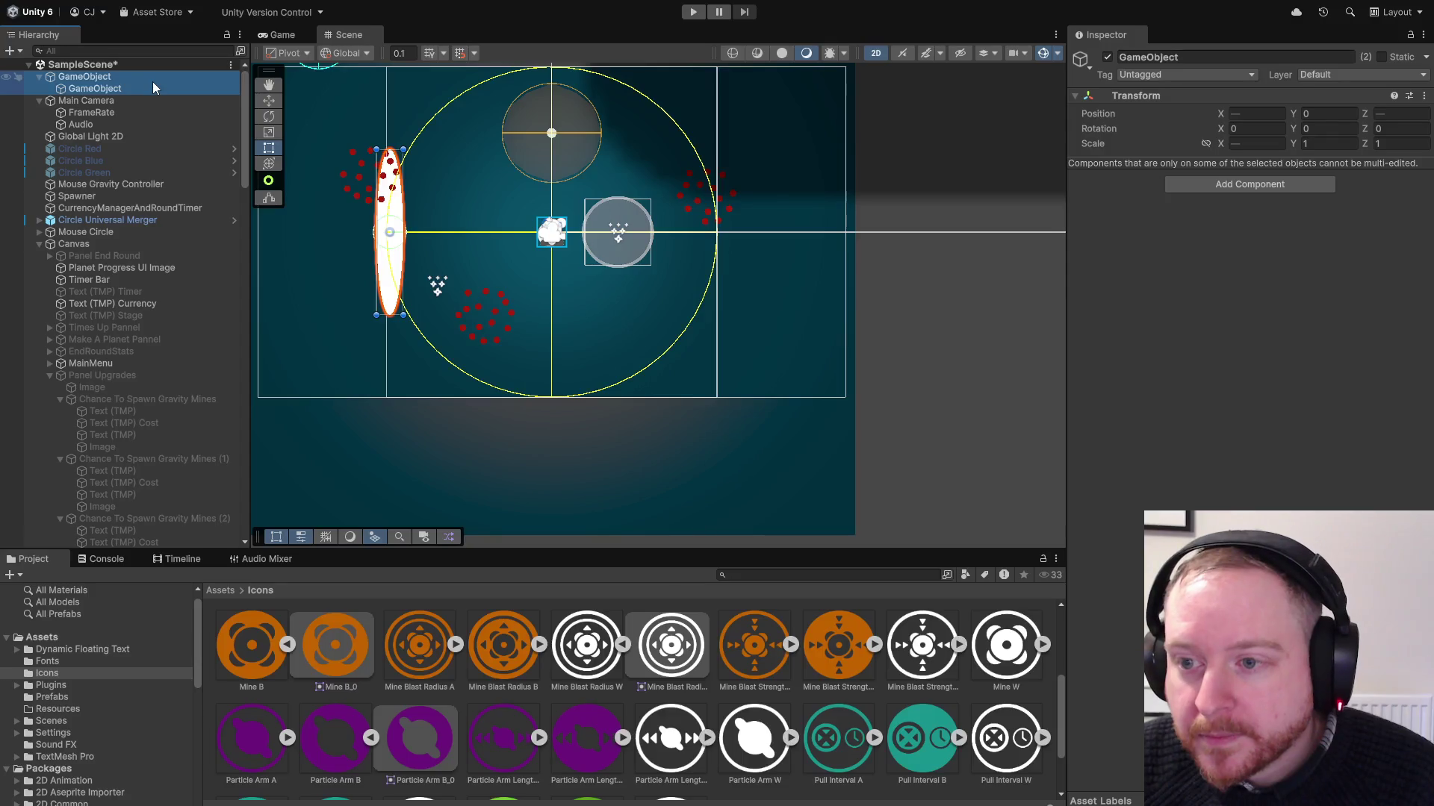
{"action": "left_click", "coordinate": [150, 90]}
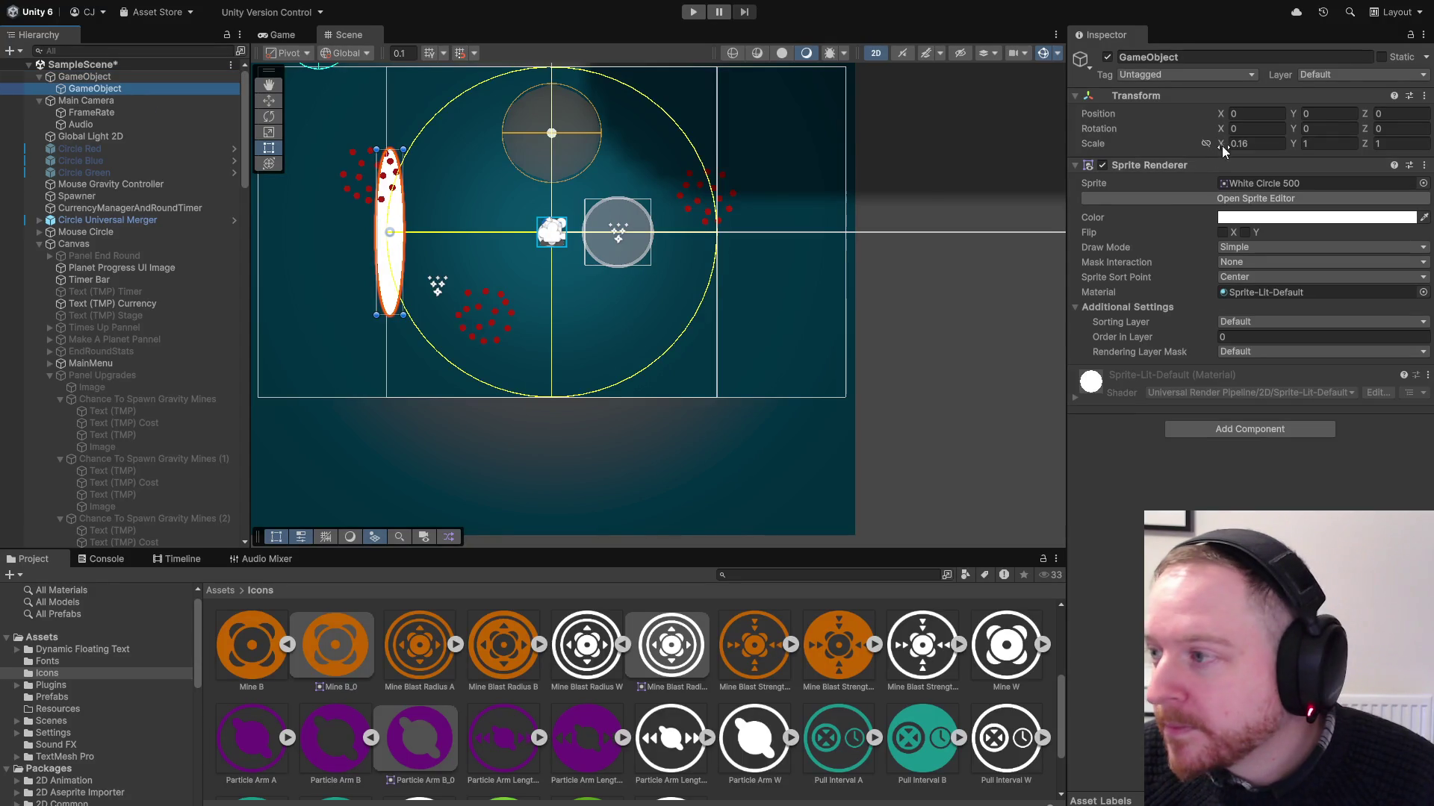
{"action": "left_click", "coordinate": [1269, 143]}
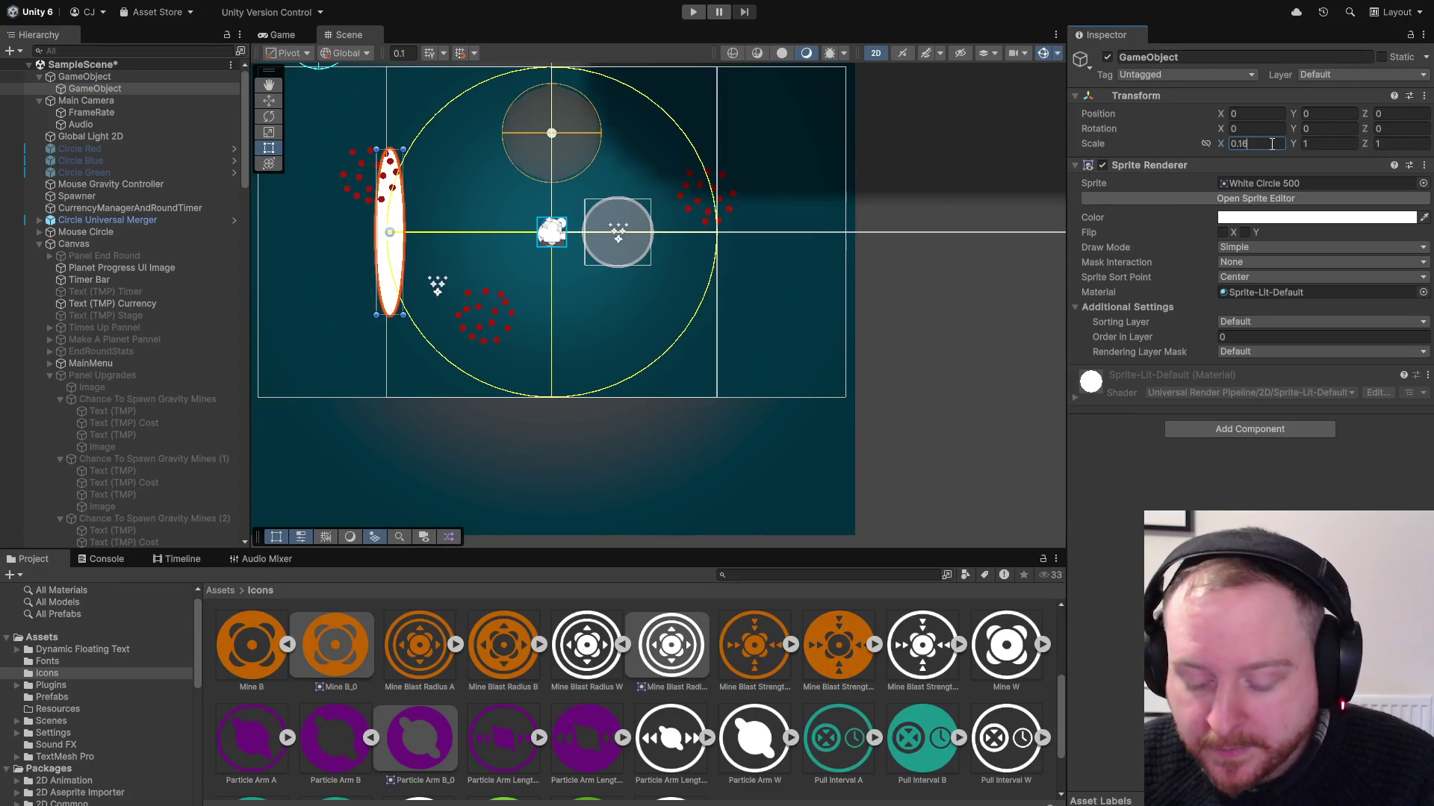
{"action": "key", "text": "BackSpace"}
{"action": "type", "text": "7"}
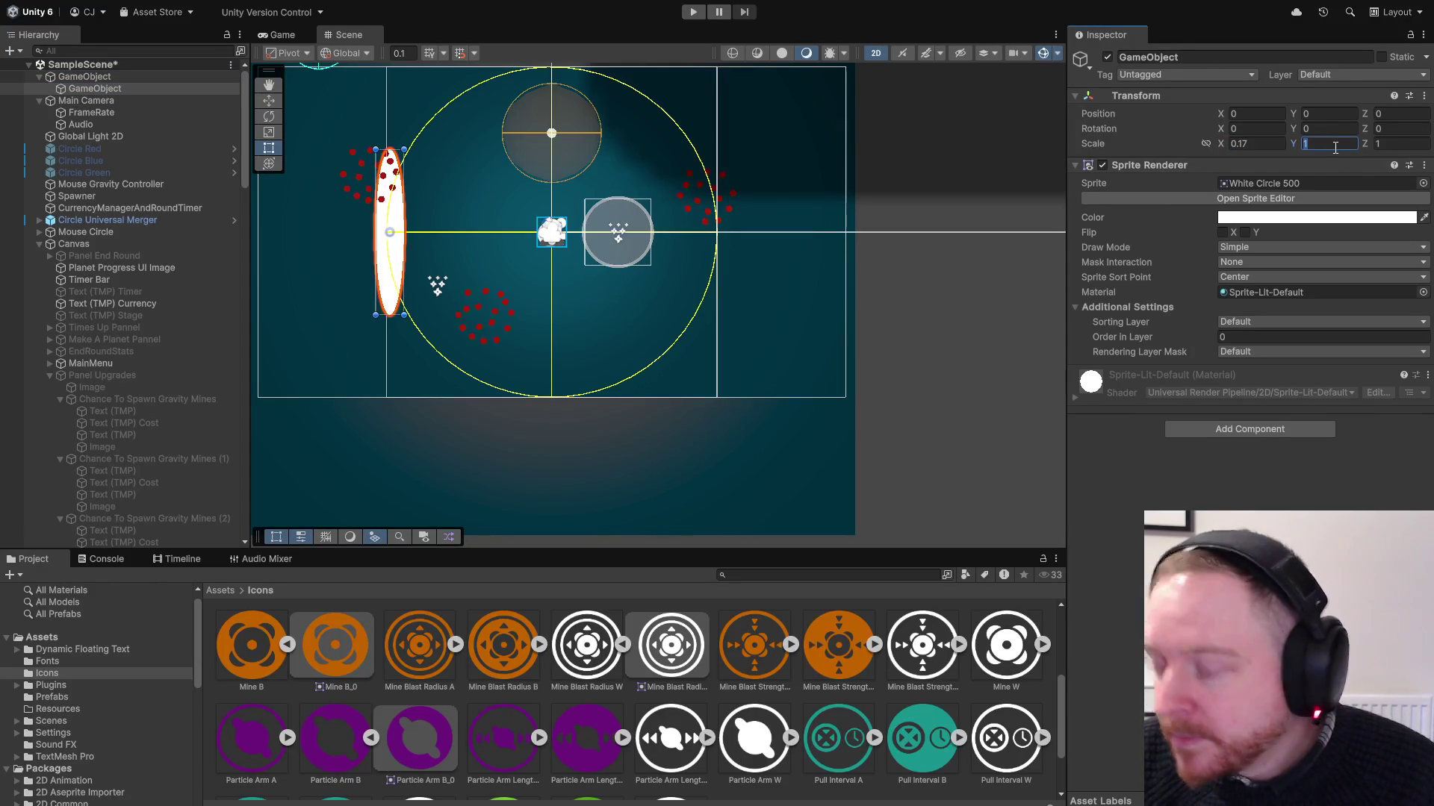
{"action": "type", "text": ".17"}
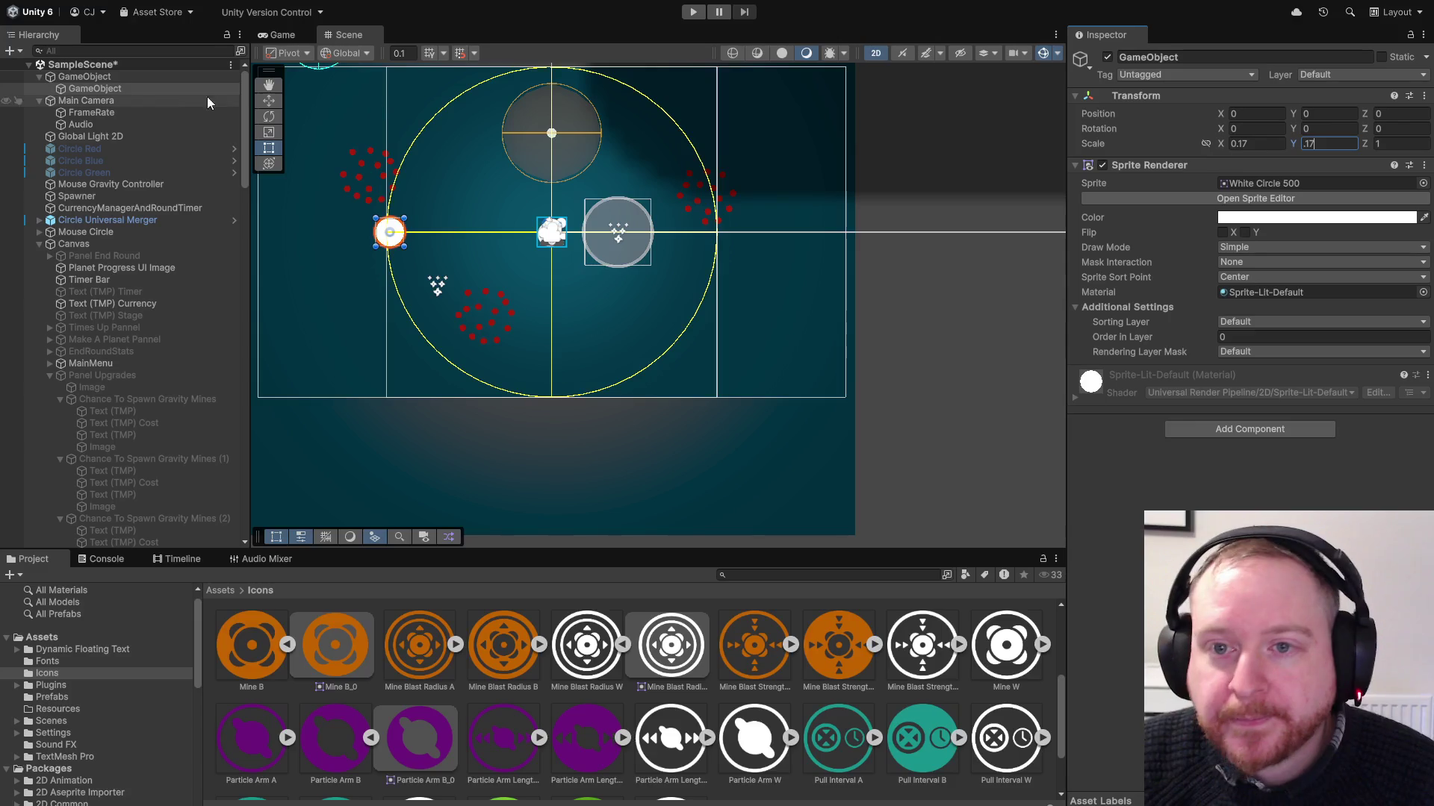
{"action": "left_click", "coordinate": [137, 78]}
{"action": "key", "text": "Down"}
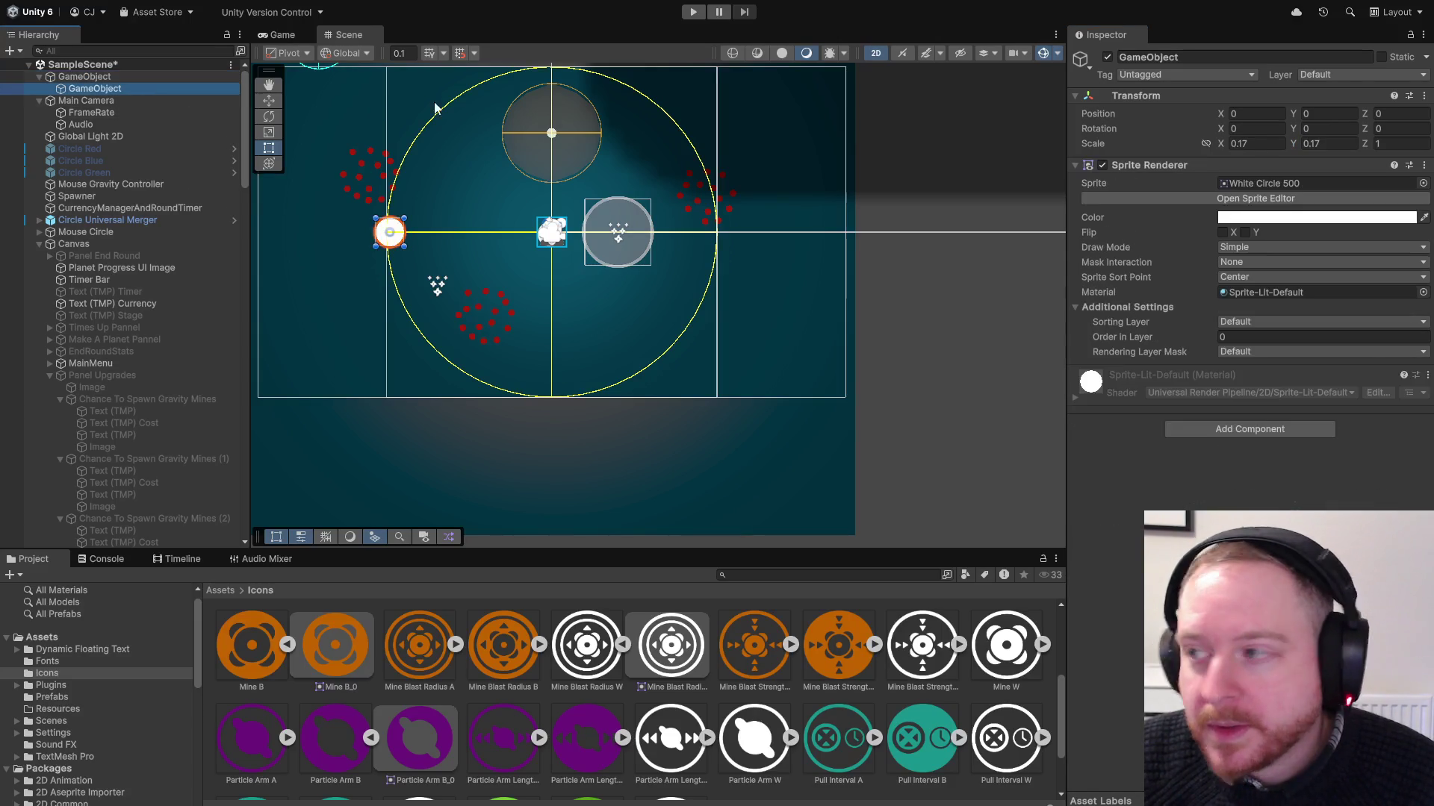
{"action": "left_click", "coordinate": [1250, 144]}
{"action": "type", "text": "0.2"}
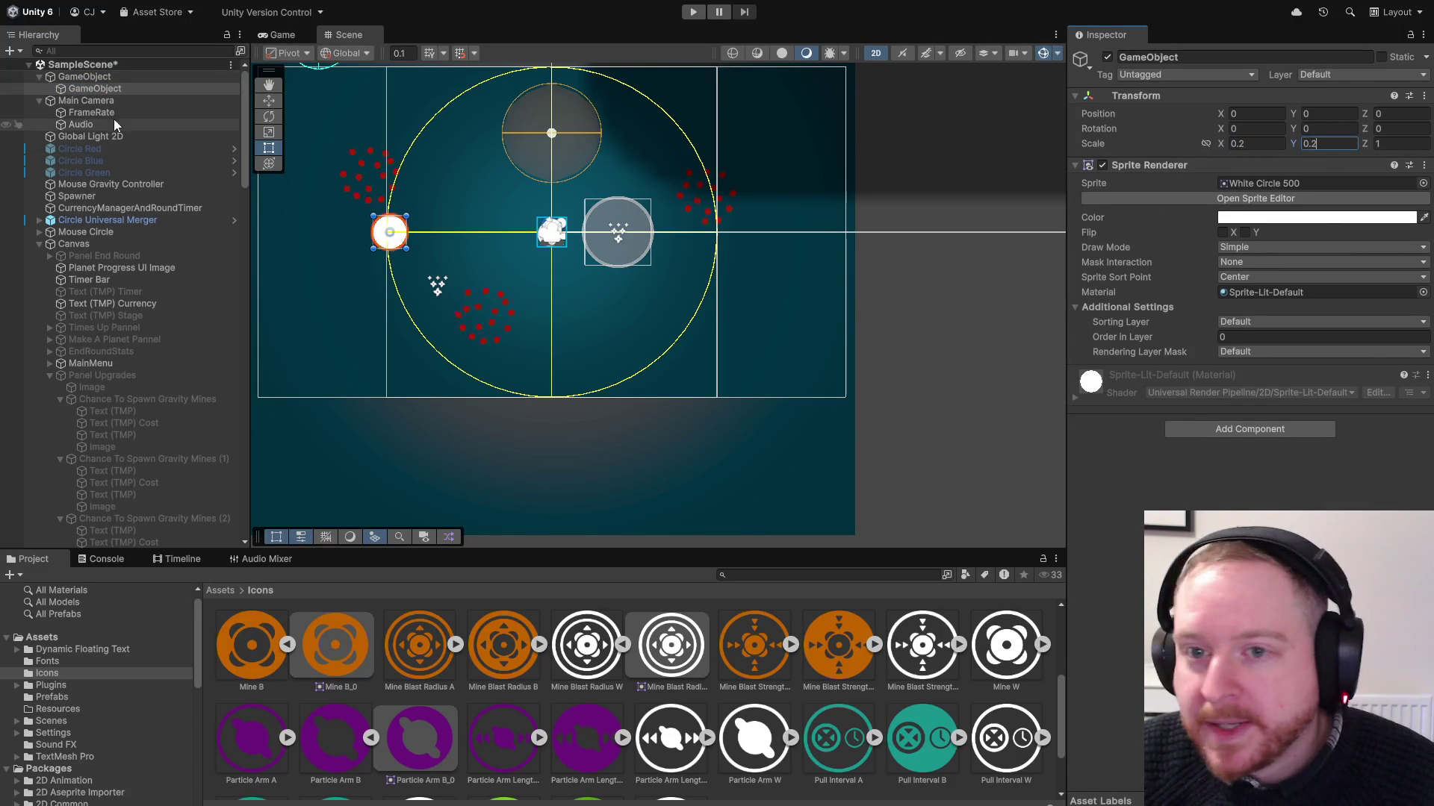
{"action": "left_click", "coordinate": [115, 78]}
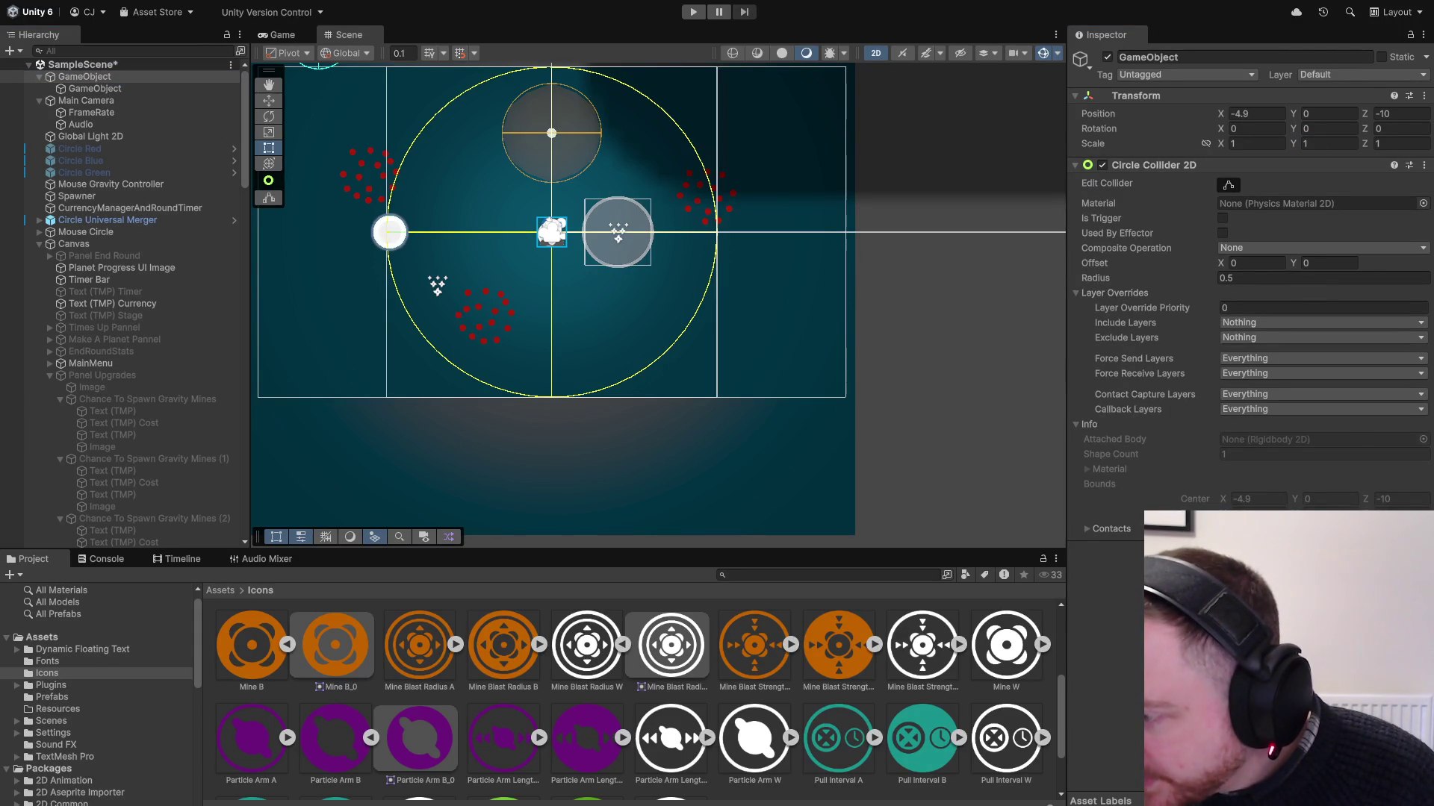
Add a Rigidbody 2D with Body Type Static to the circle's GameObject and enter Play mode
{"action": "key", "text": "Return"}
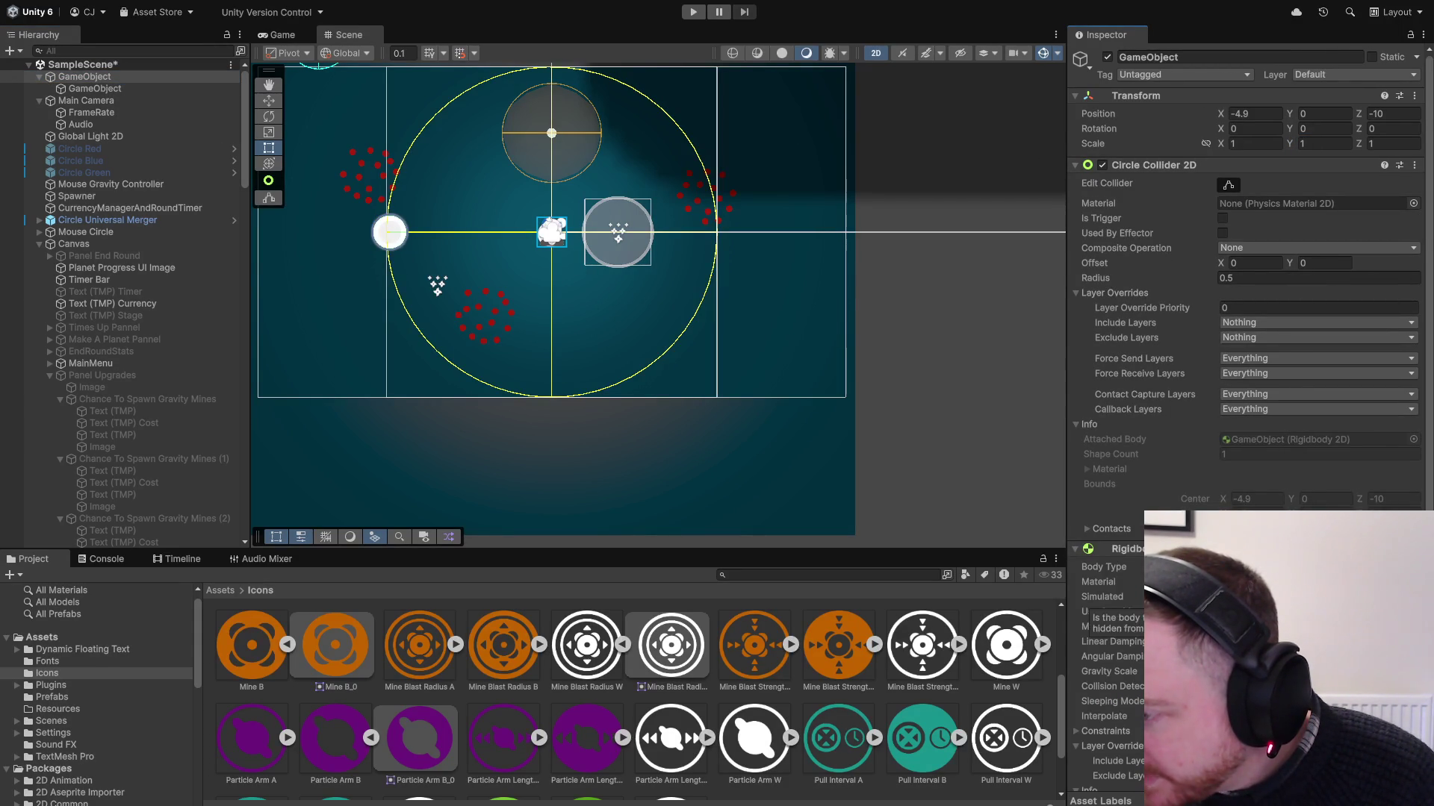
{"action": "scroll", "coordinate": [1098, 609], "scroll_direction": "down", "scroll_amount": 3}
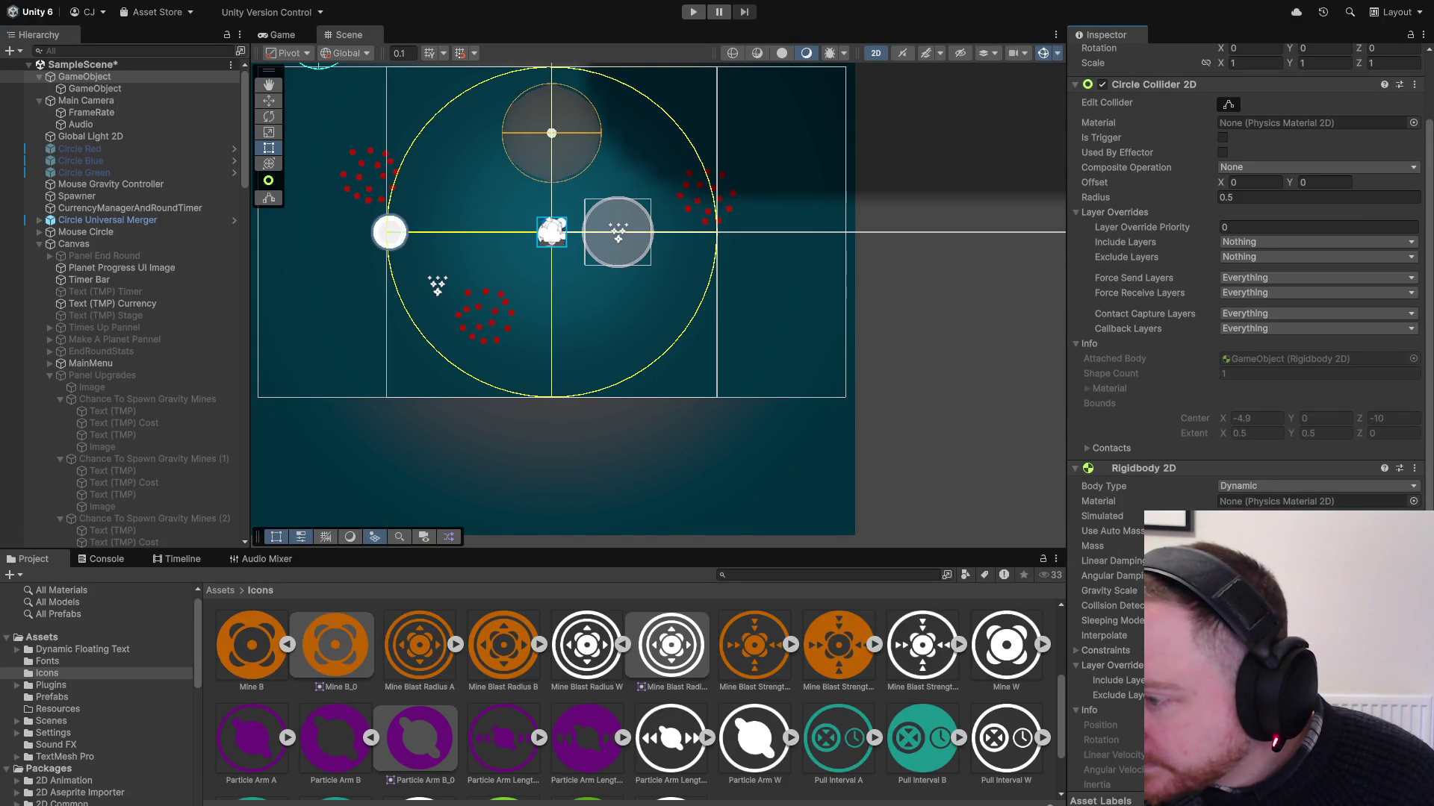
{"action": "left_click", "coordinate": [1109, 591]}
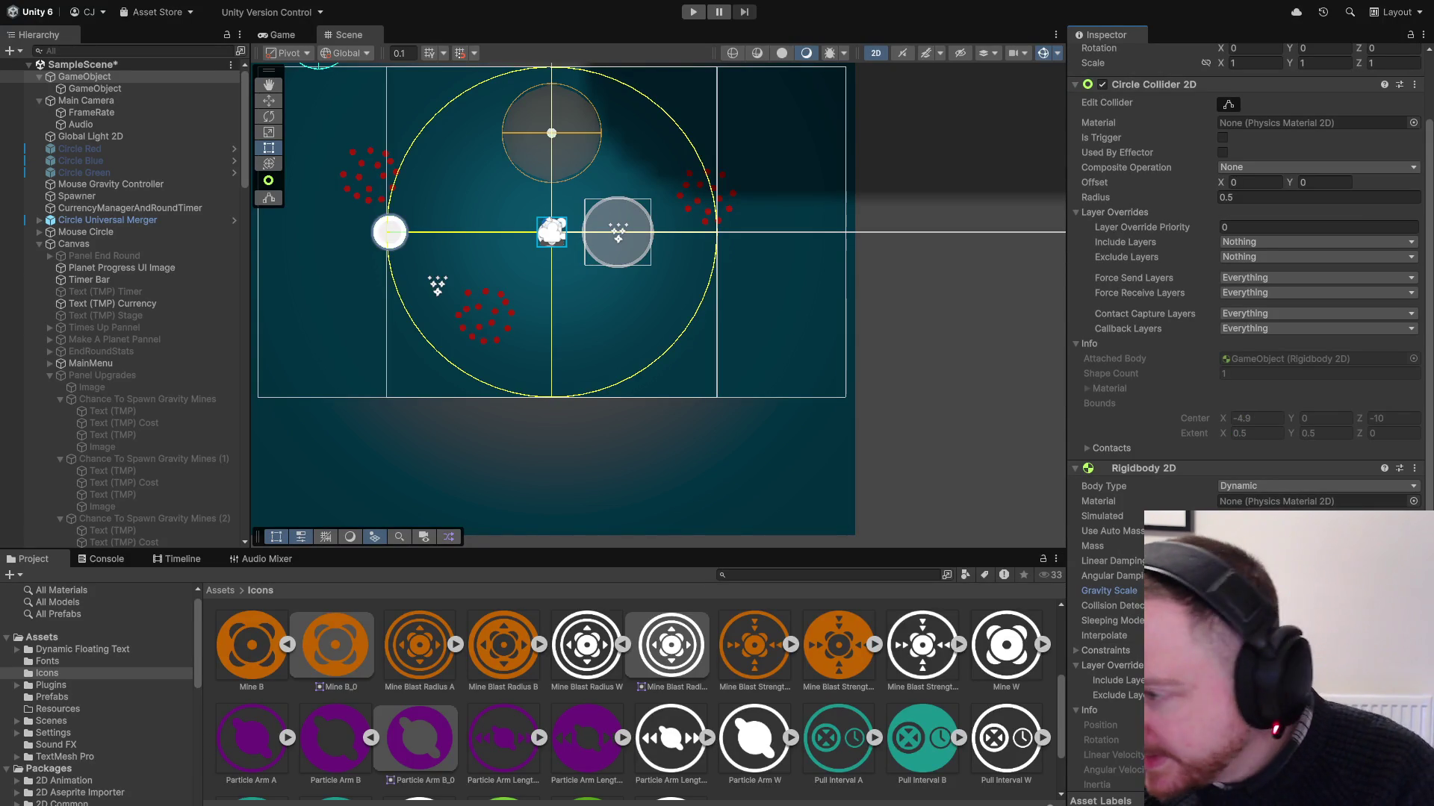
{"action": "left_click", "coordinate": [1318, 486]}
{"action": "left_click", "coordinate": [1254, 516]}
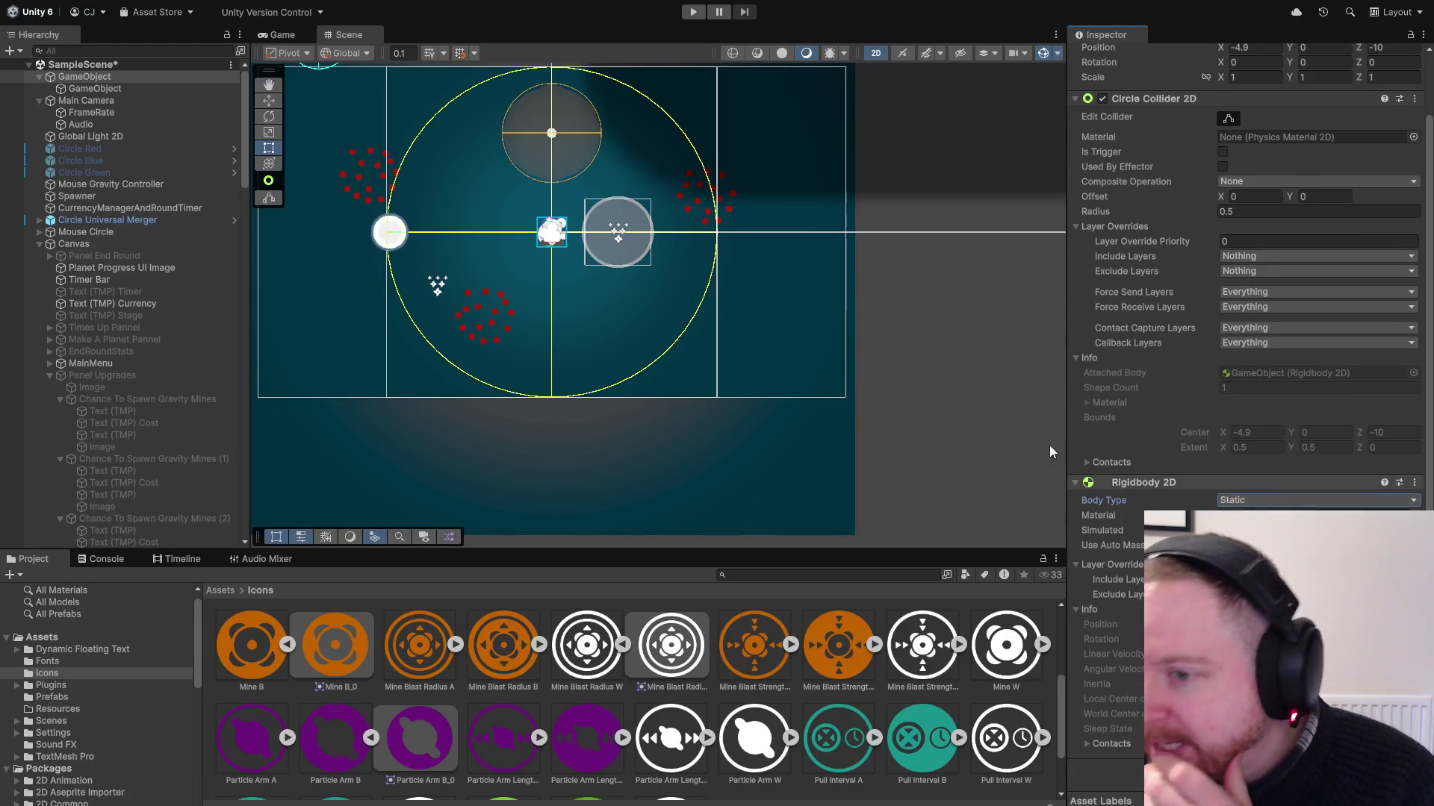
{"action": "left_click", "coordinate": [693, 12]}
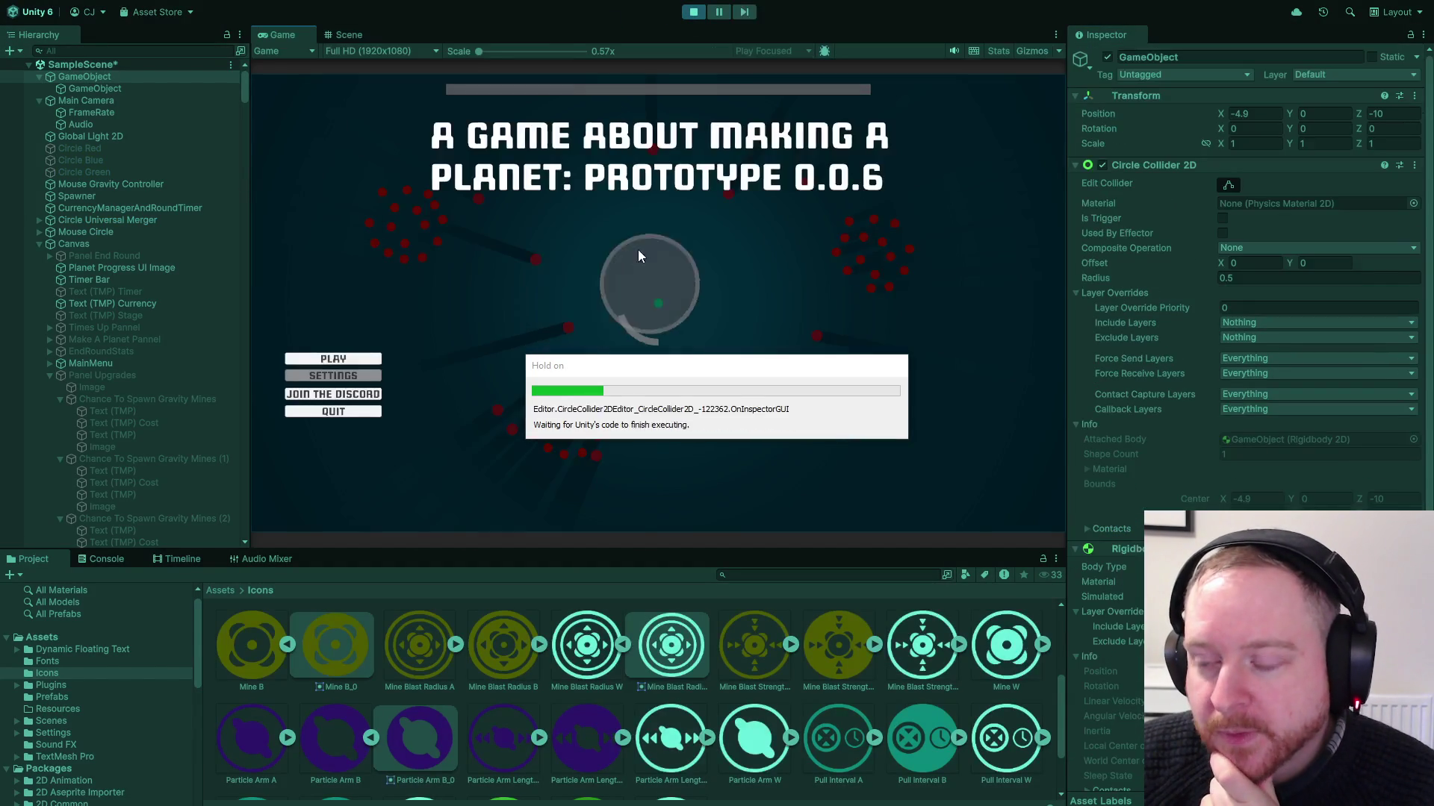
Start a round, pause, and set the child circle's Order in Layer to 21
{"action": "left_click", "coordinate": [324, 360]}
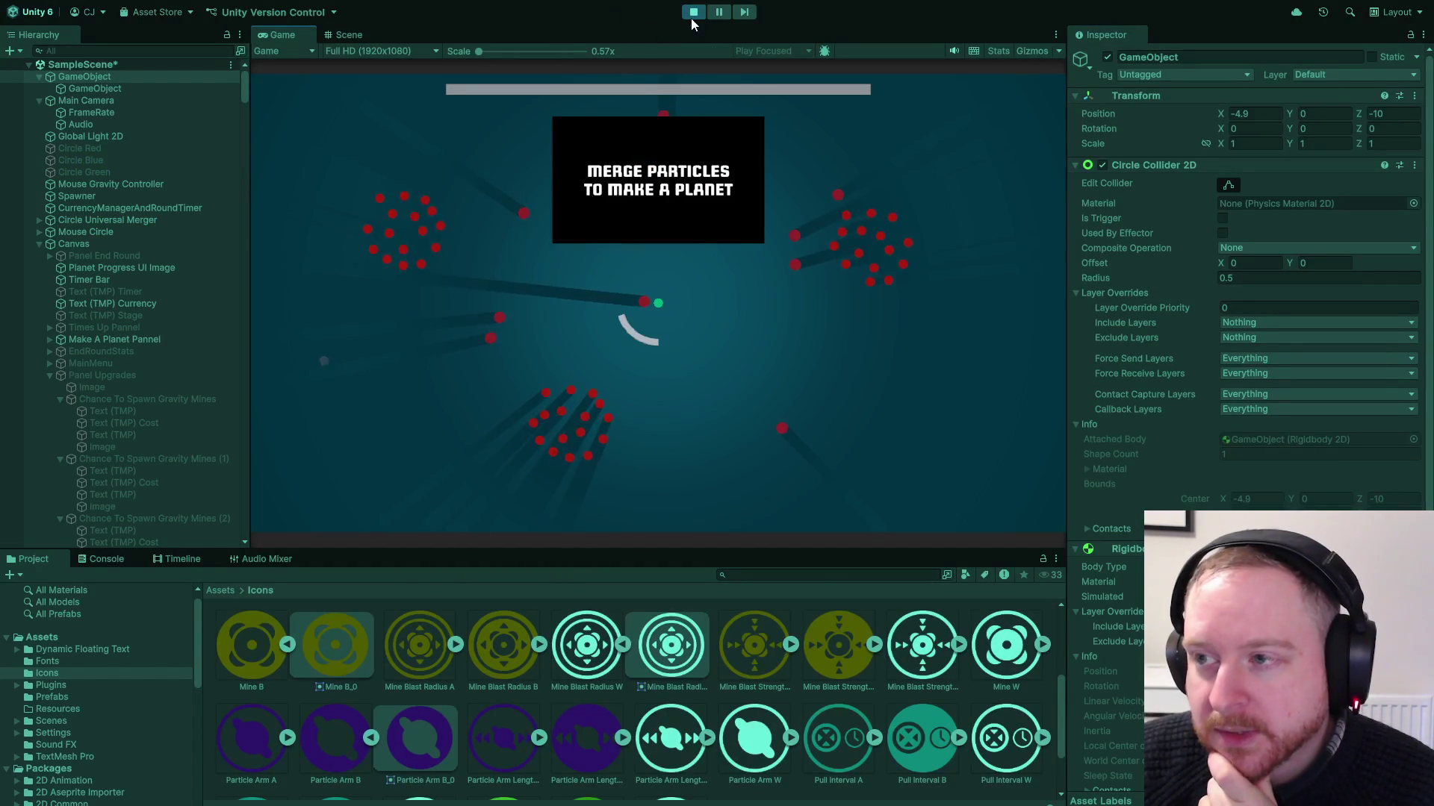
{"action": "left_click", "coordinate": [719, 12]}
{"action": "left_click", "coordinate": [349, 34]}
{"action": "left_click", "coordinate": [149, 89]}
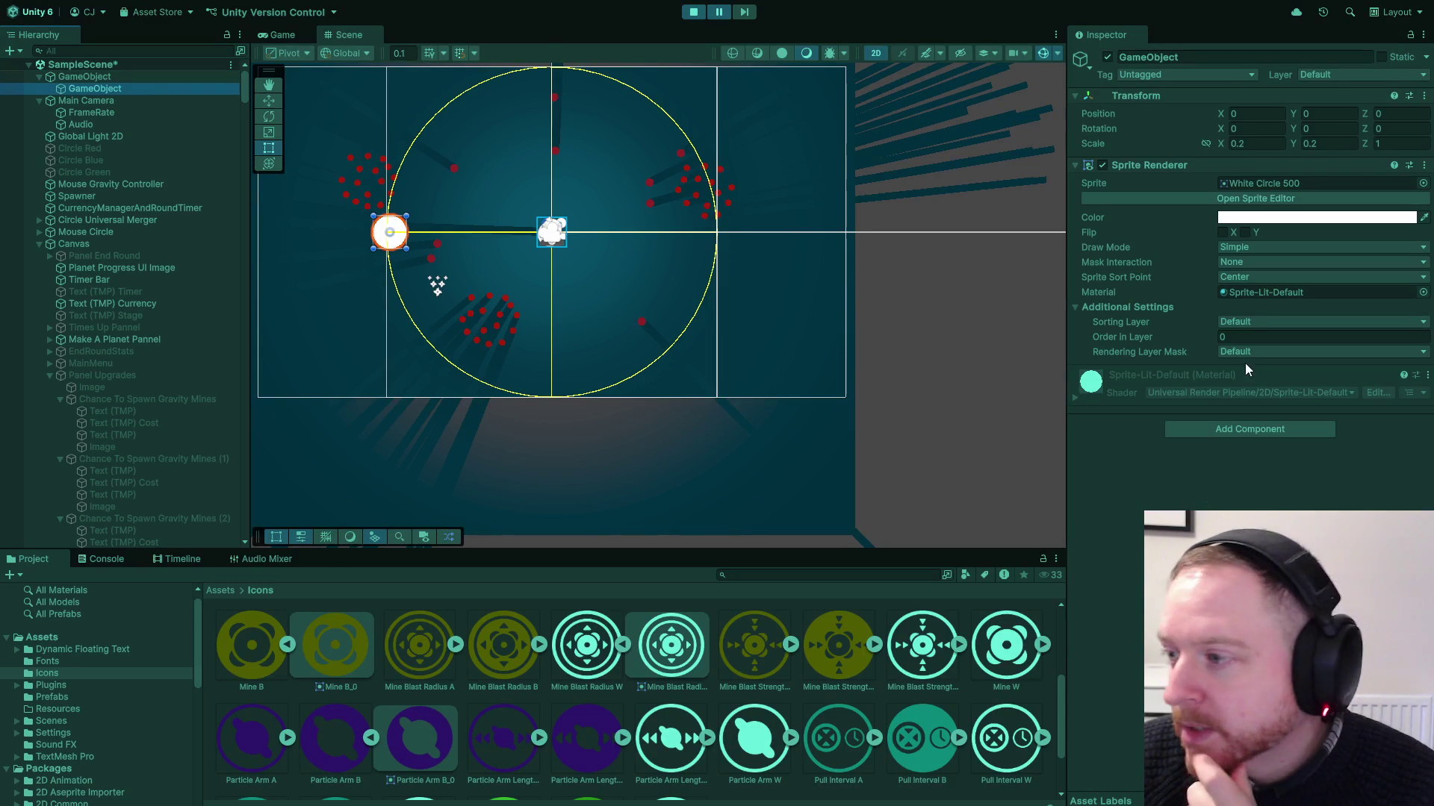
{"action": "left_click", "coordinate": [1322, 337]}
{"action": "type", "text": "21"}
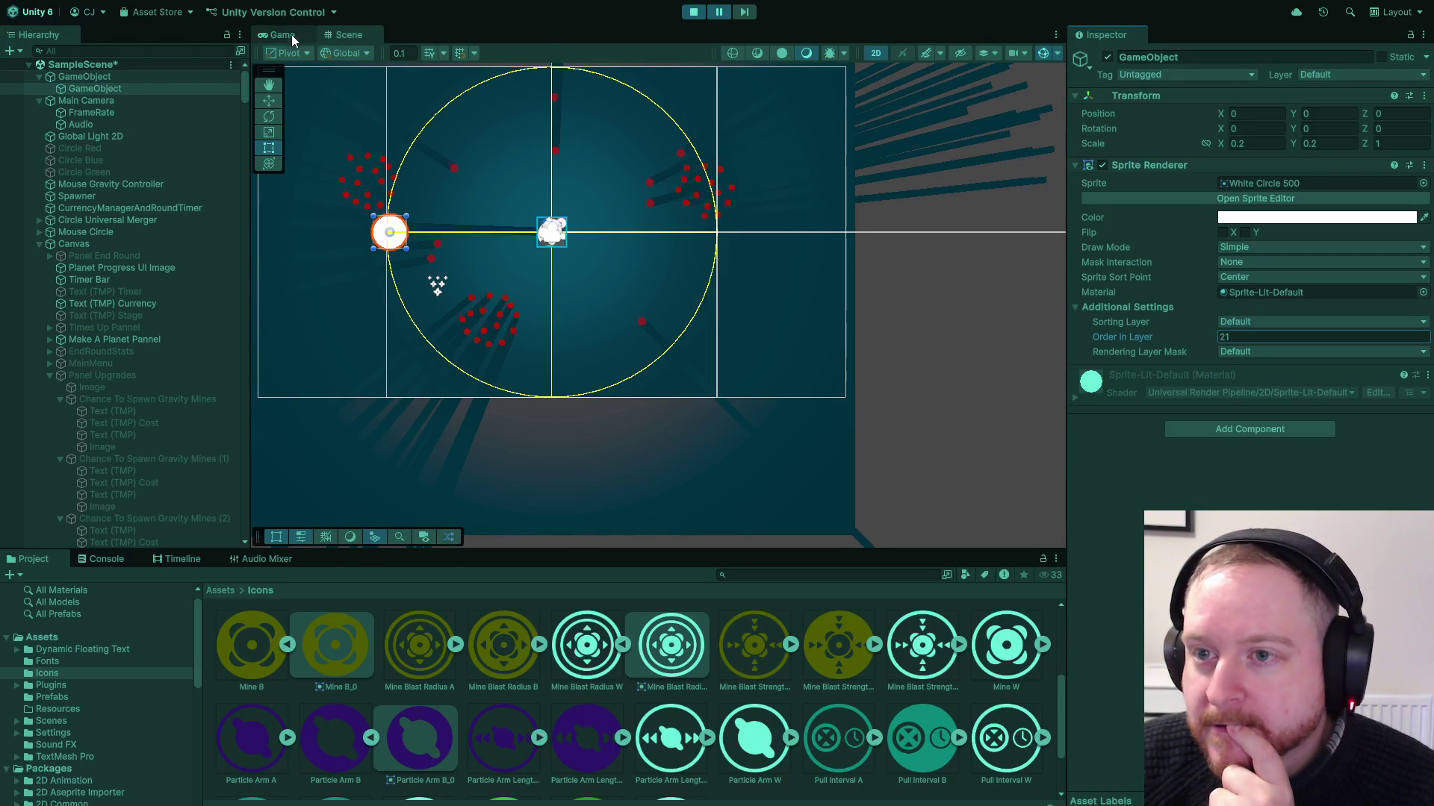
{"action": "left_click", "coordinate": [291, 34]}
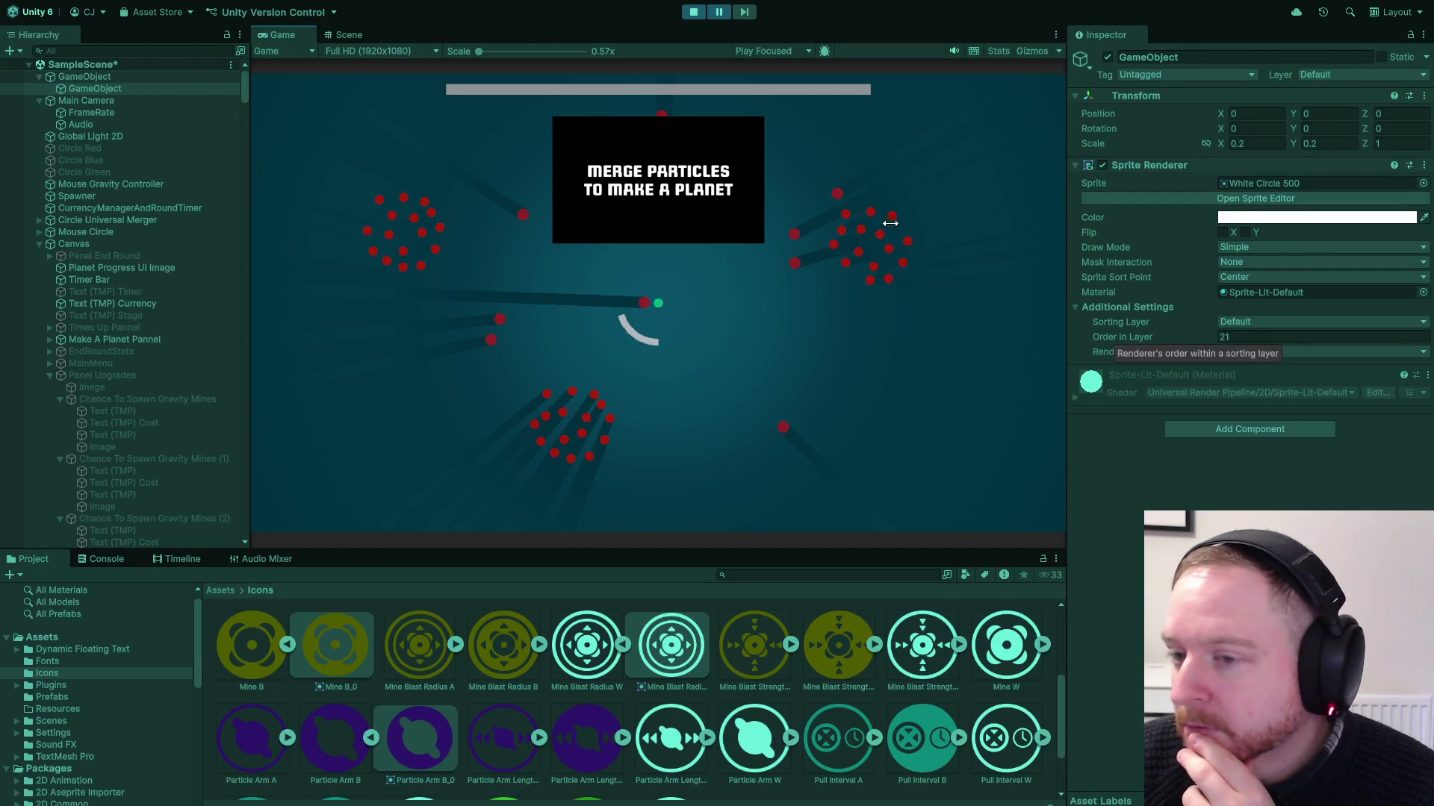
Check the circle objects in the Scene view, then resume the game in the Game view
{"action": "left_click", "coordinate": [141, 73]}
{"action": "left_click", "coordinate": [141, 88]}
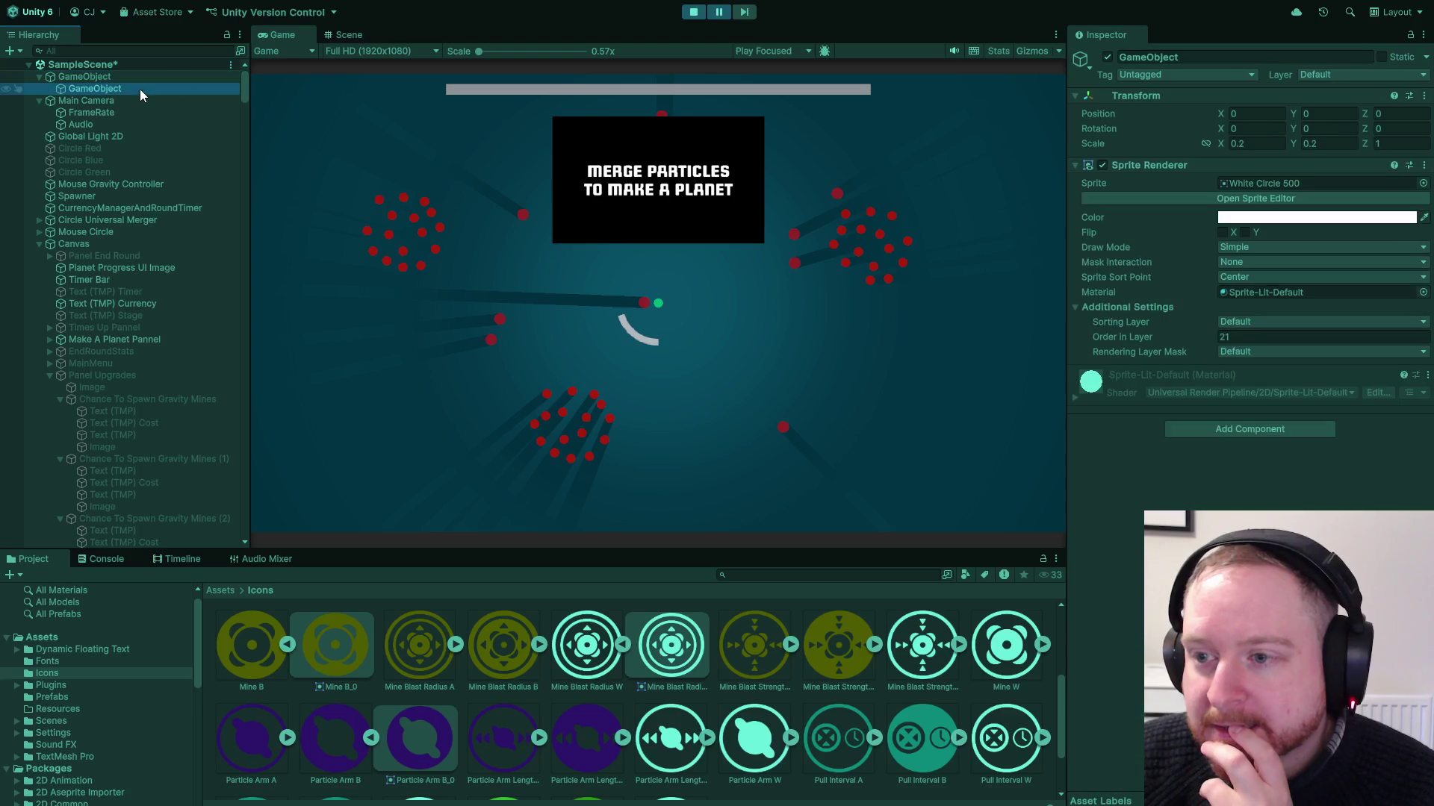
{"action": "left_click", "coordinate": [340, 33]}
{"action": "scroll", "coordinate": [629, 334], "scroll_direction": "up", "scroll_amount": 3}
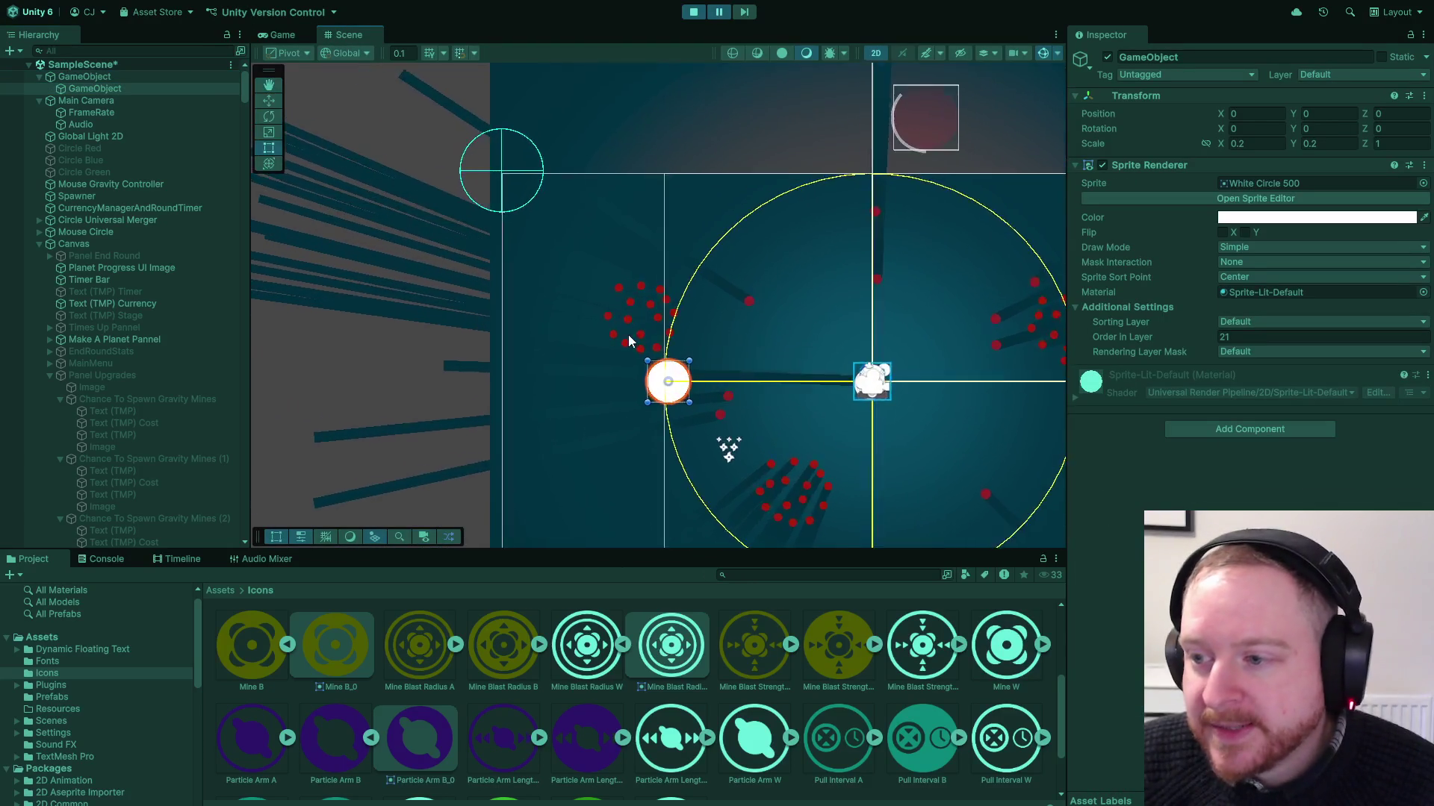
{"action": "scroll", "coordinate": [629, 335], "scroll_direction": "up", "scroll_amount": 2}
{"action": "scroll", "coordinate": [723, 364], "scroll_direction": "down", "scroll_amount": 2}
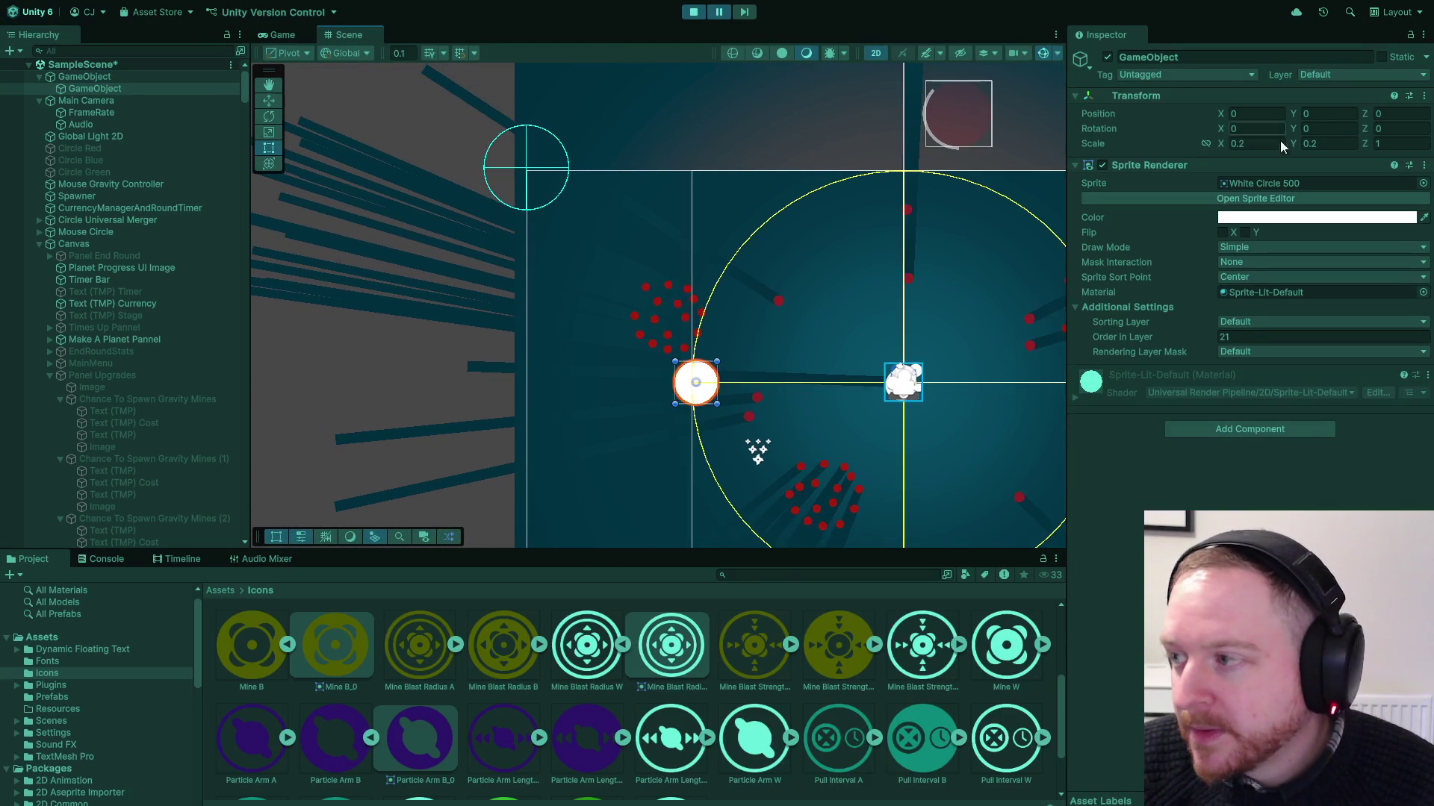
{"action": "type", "text": ".57"}
{"action": "left_click", "coordinate": [289, 34]}
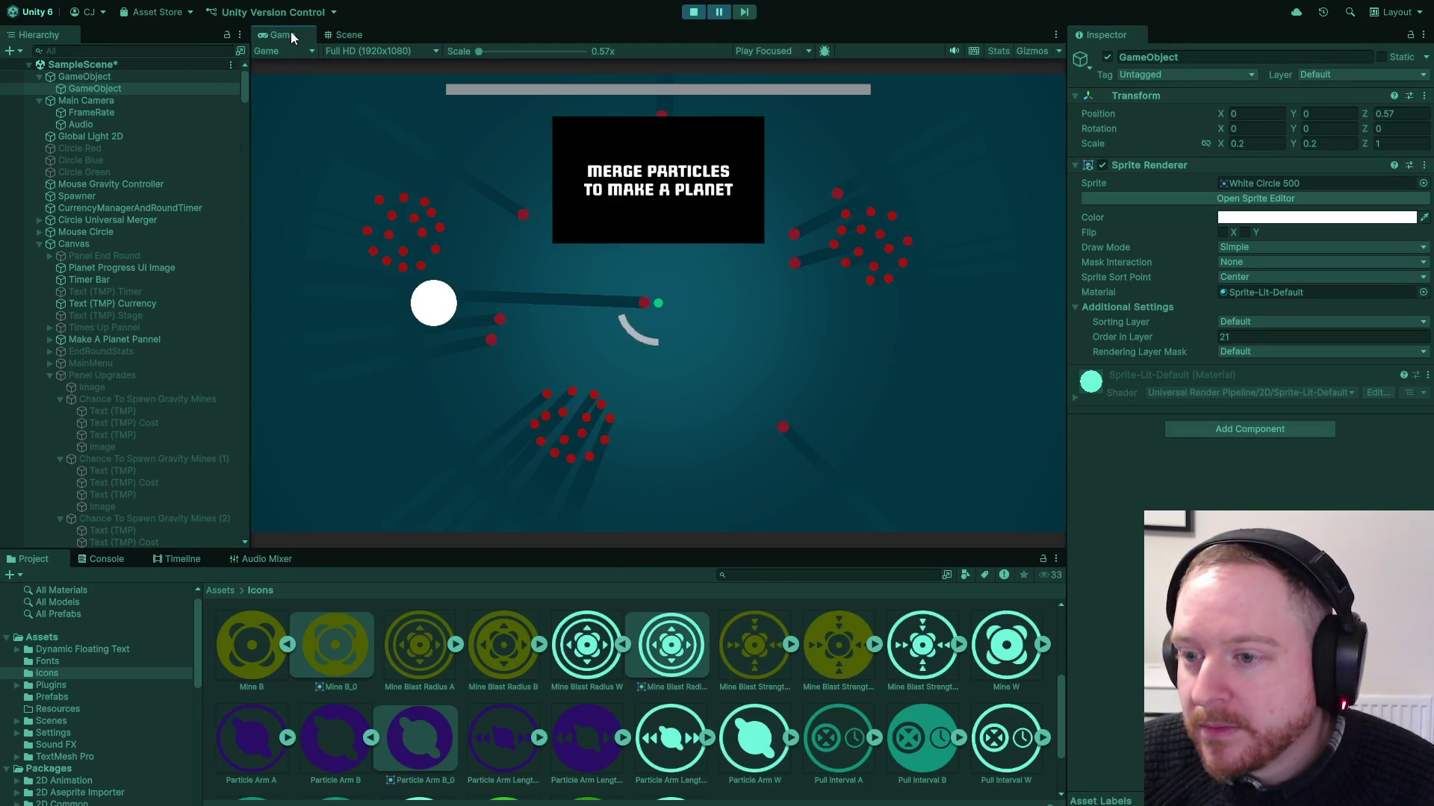
{"action": "left_click", "coordinate": [513, 249]}
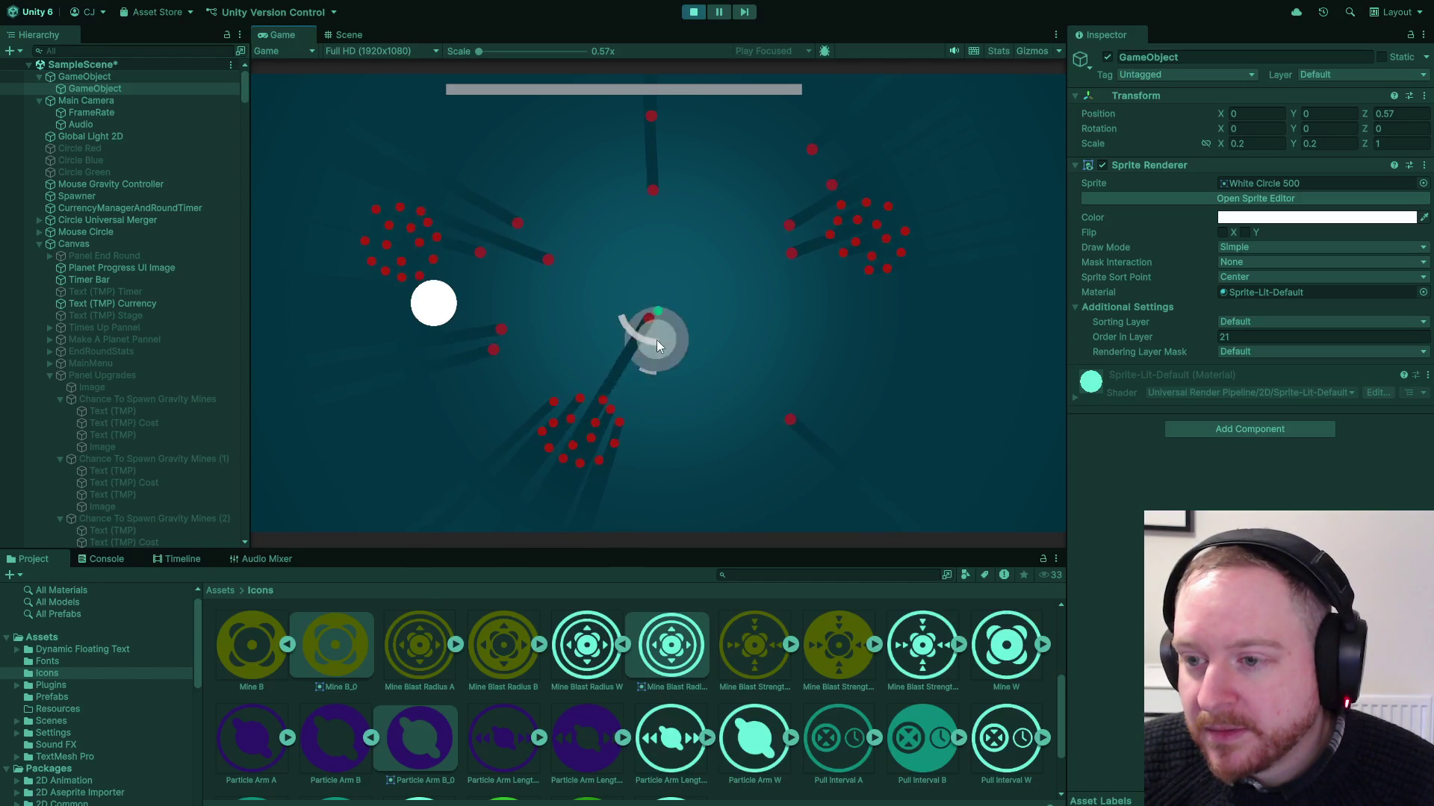
Play the test round by dragging particles across the play area, then stop Play mode
{"action": "mouse_move", "coordinate": [695, 351]}
{"action": "left_mouse_down"}
{"action": "mouse_move", "coordinate": [739, 357]}
{"action": "mouse_move", "coordinate": [755, 334]}
{"action": "mouse_move", "coordinate": [800, 334]}
{"action": "mouse_move", "coordinate": [818, 298]}
{"action": "left_mouse_up"}
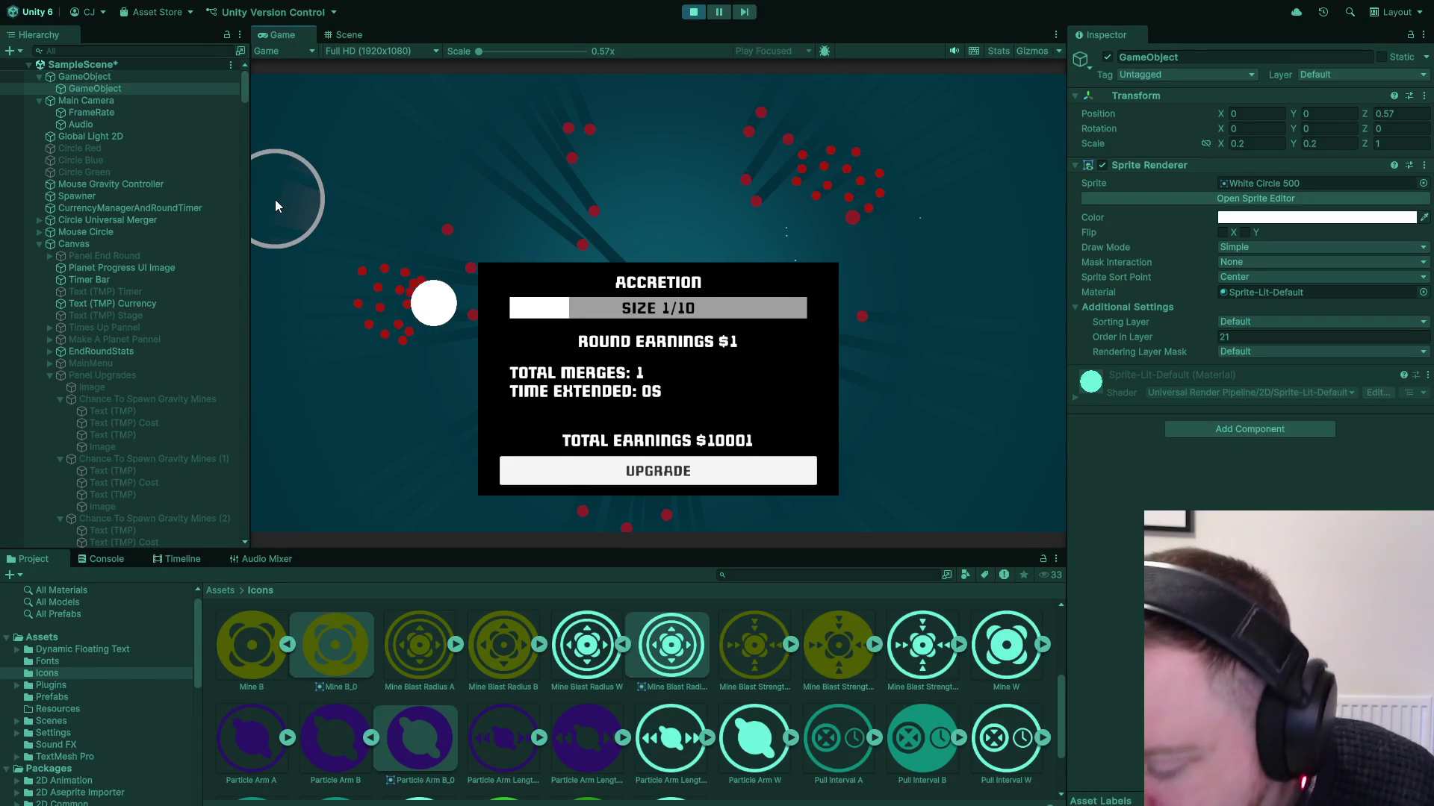
{"action": "left_click", "coordinate": [693, 13]}
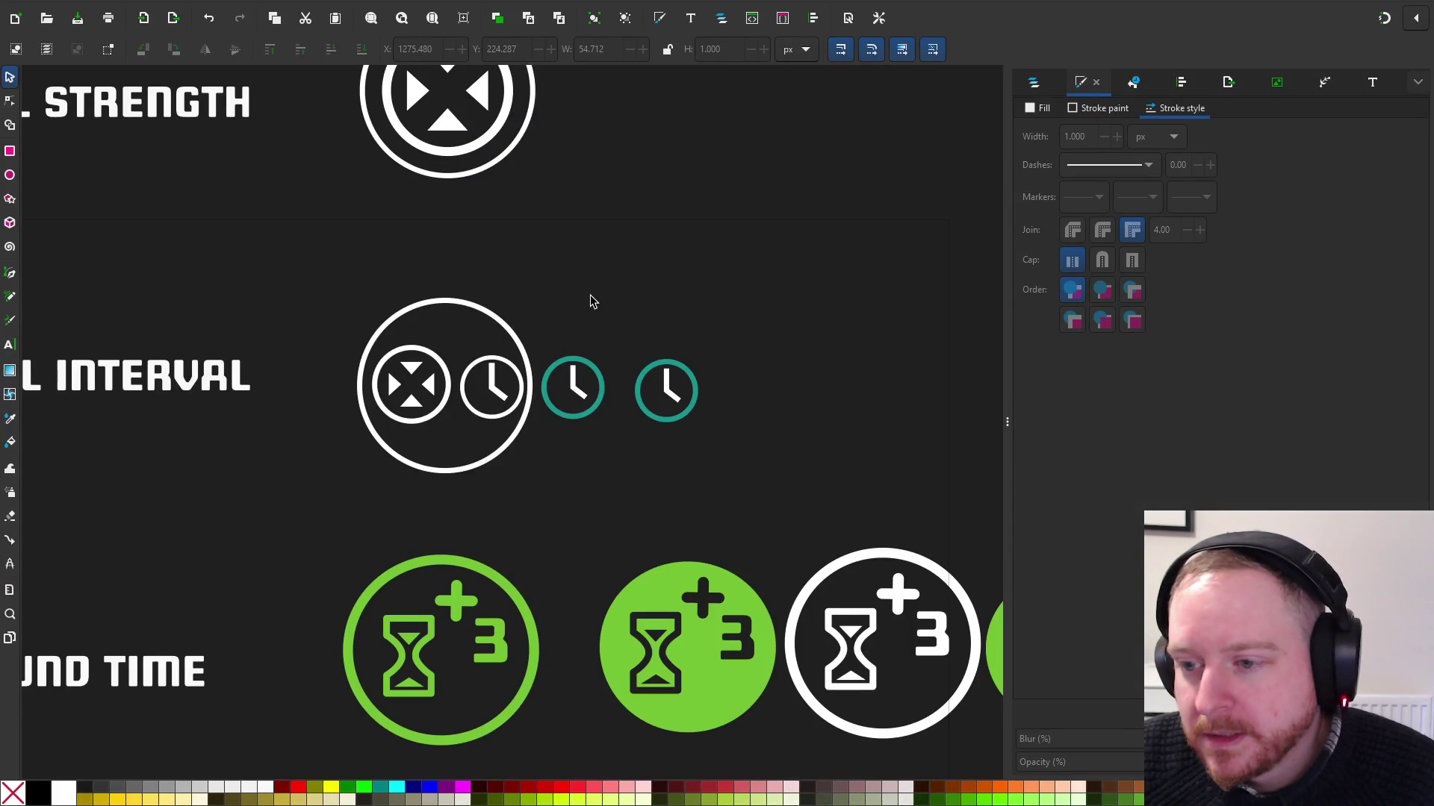
Save the icon sheet, zoom to fit the whole drawing, and deselect everything
{"action": "left_click", "coordinate": [19, 0]}
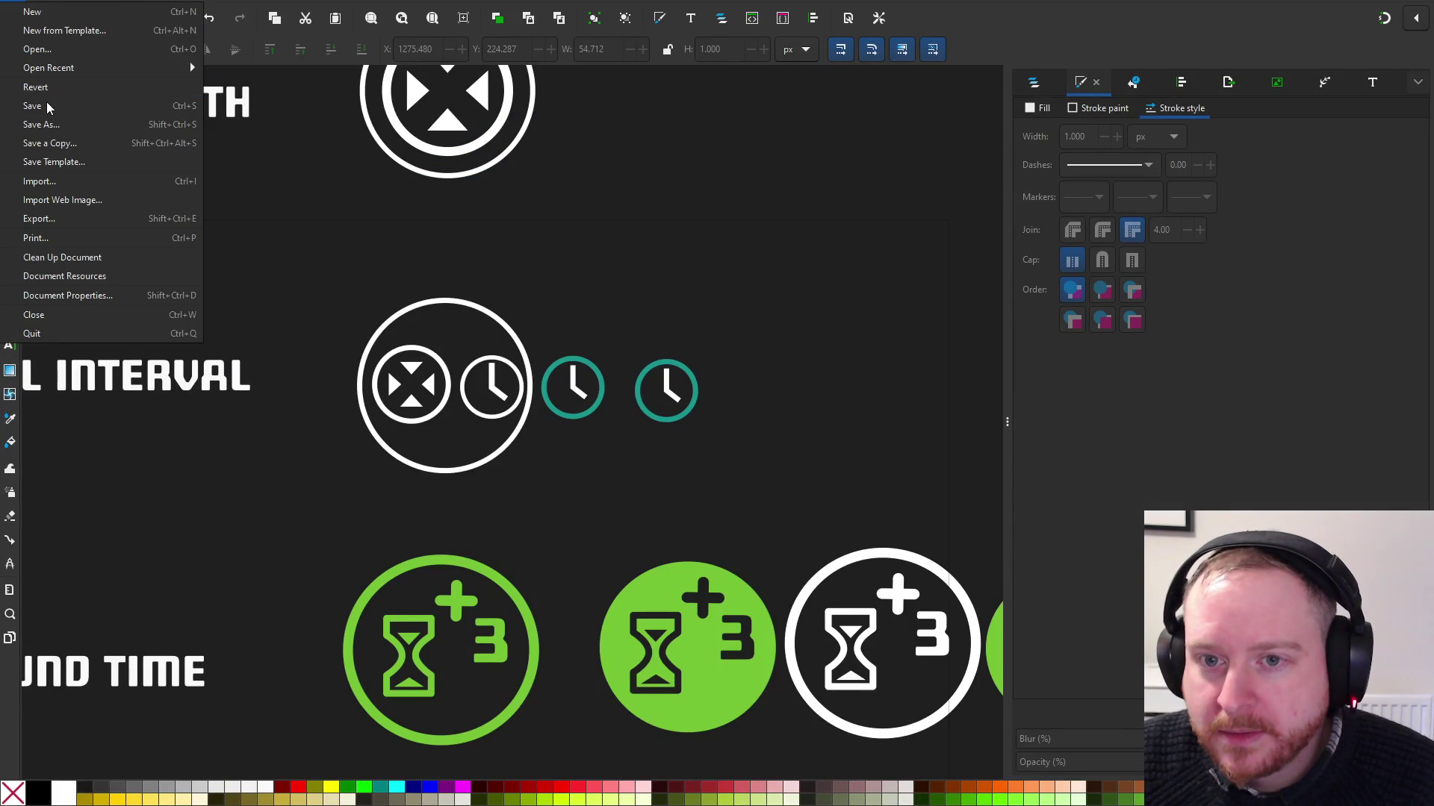
{"action": "left_click", "coordinate": [47, 107]}
{"action": "key", "text": "5"}
{"action": "scroll", "coordinate": [702, 276], "scroll_direction": "up", "scroll_amount": 5}
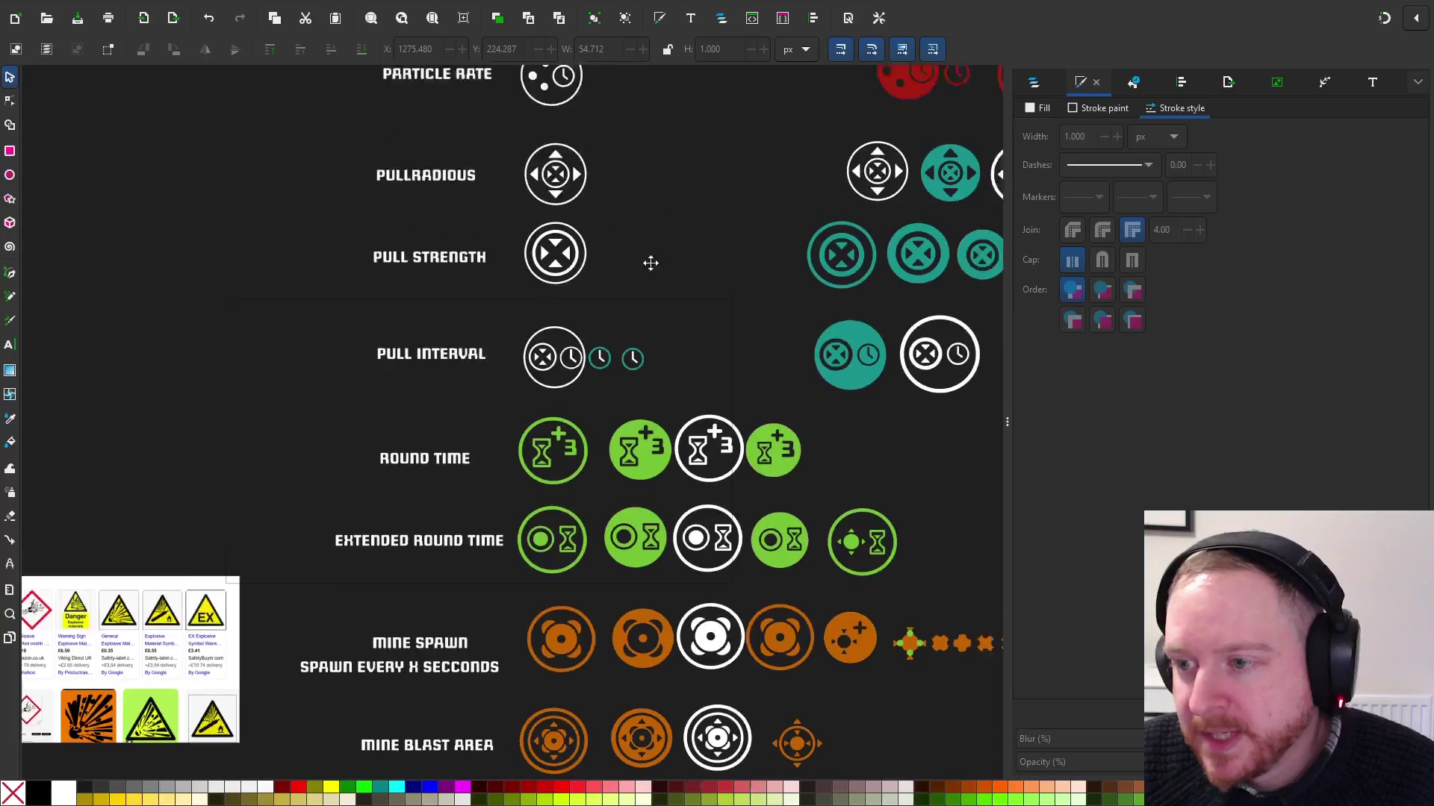
{"action": "scroll", "coordinate": [650, 262], "scroll_direction": "down", "scroll_amount": 3}
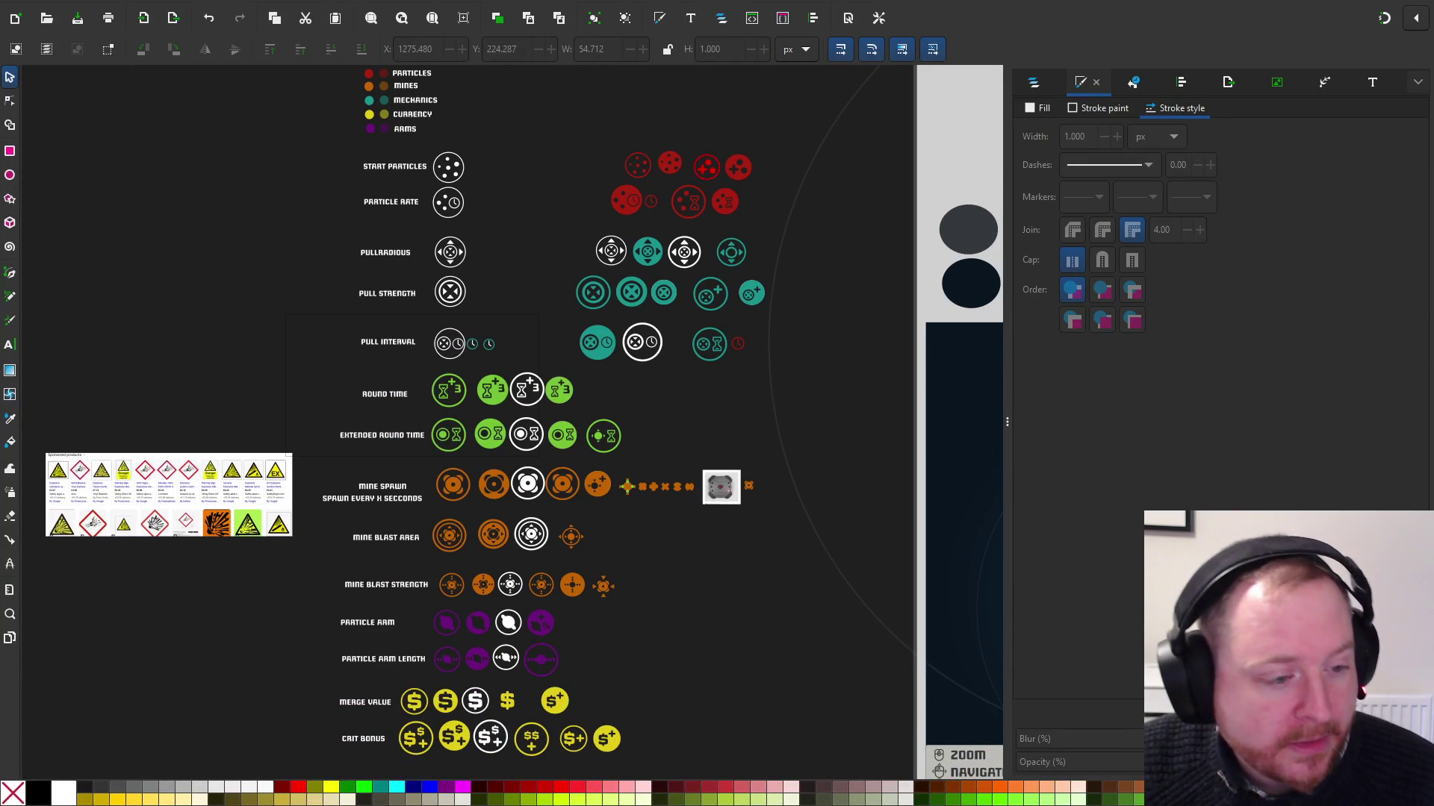
{"action": "key", "text": "Escape"}
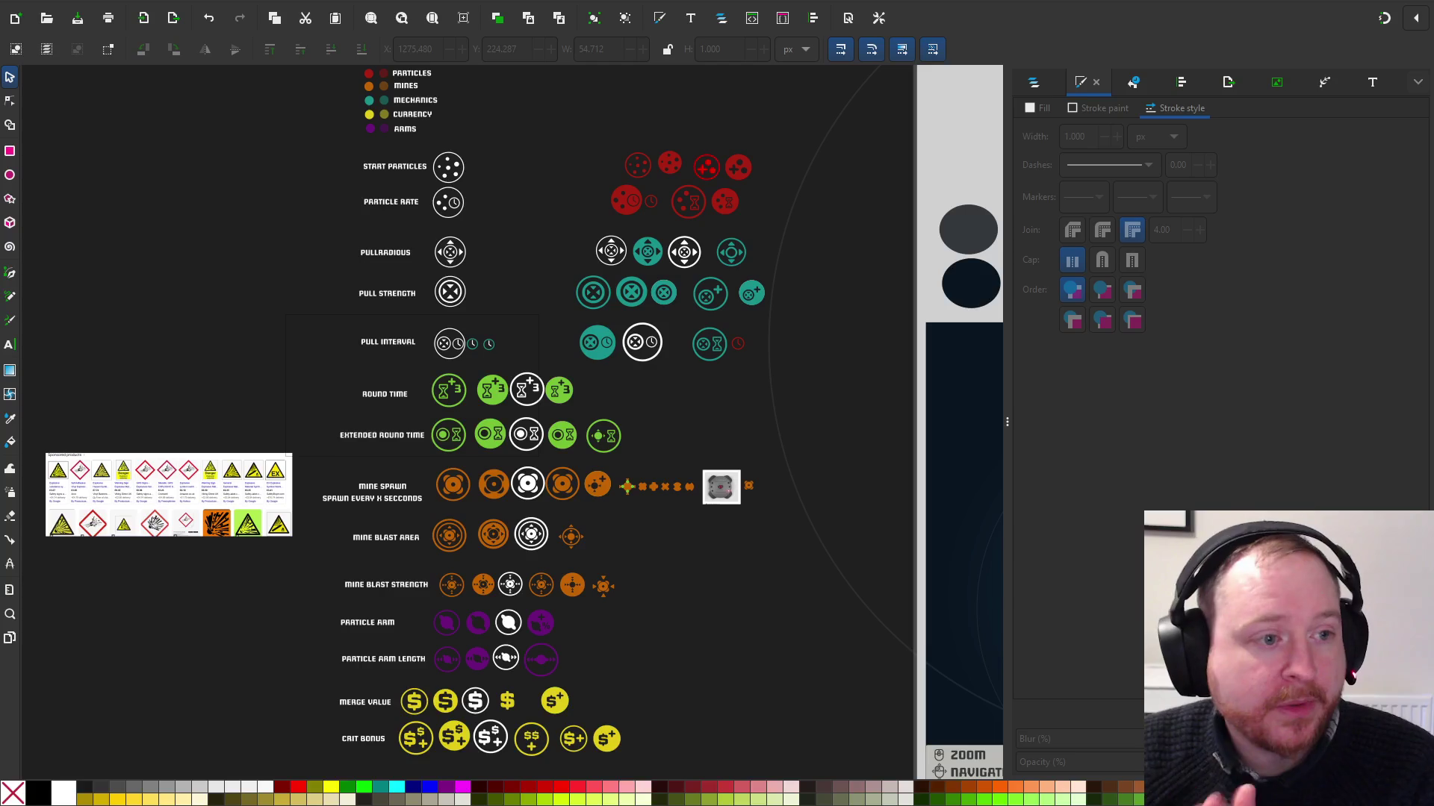